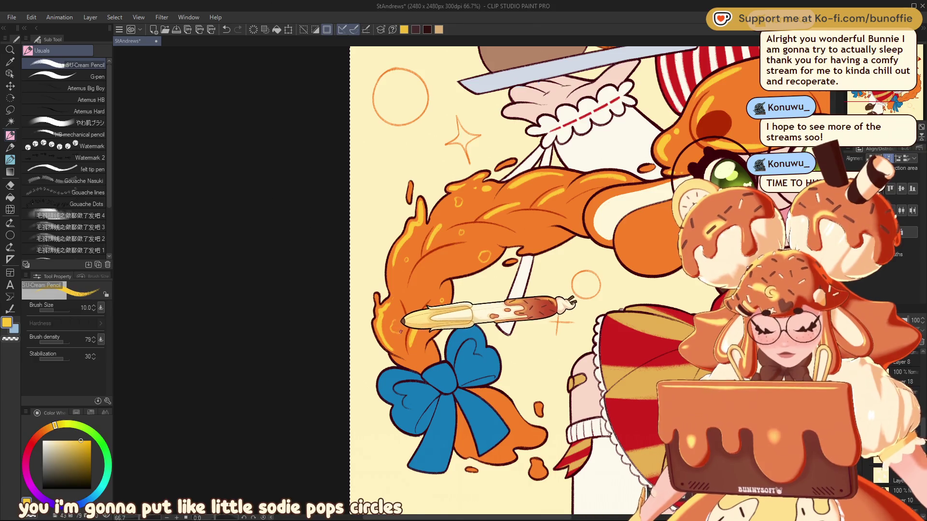
- Draw a small bubble-circle highlight on the orange braid with the SU-Cream Pencil
drag(392, 331, 396, 320)
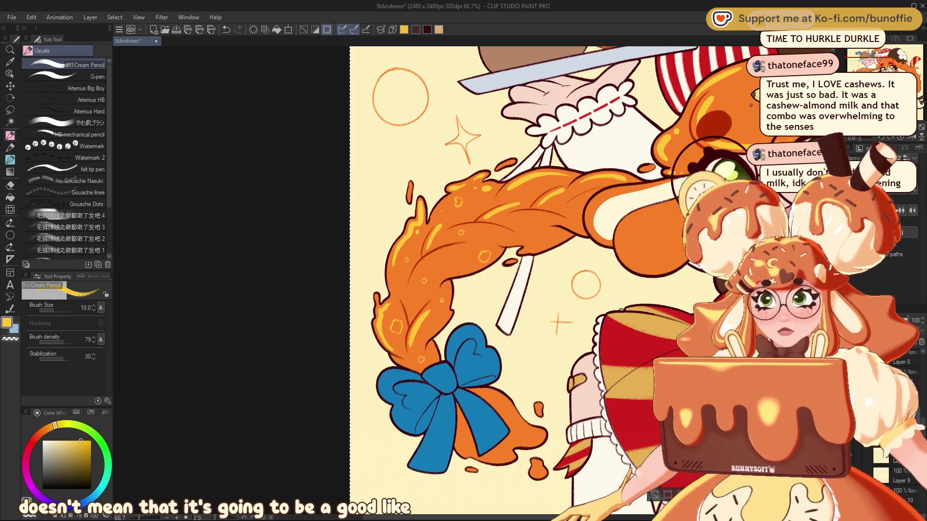
scroll(551, 280, down, 3)
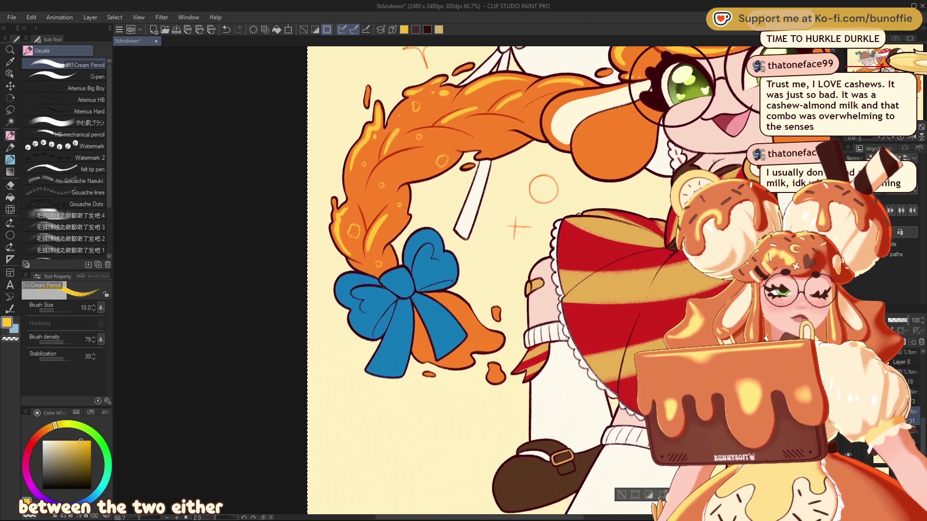
- Paint pale yellow highlight strokes on the braid tip below the blue bow
scroll(550, 280, right, 2)
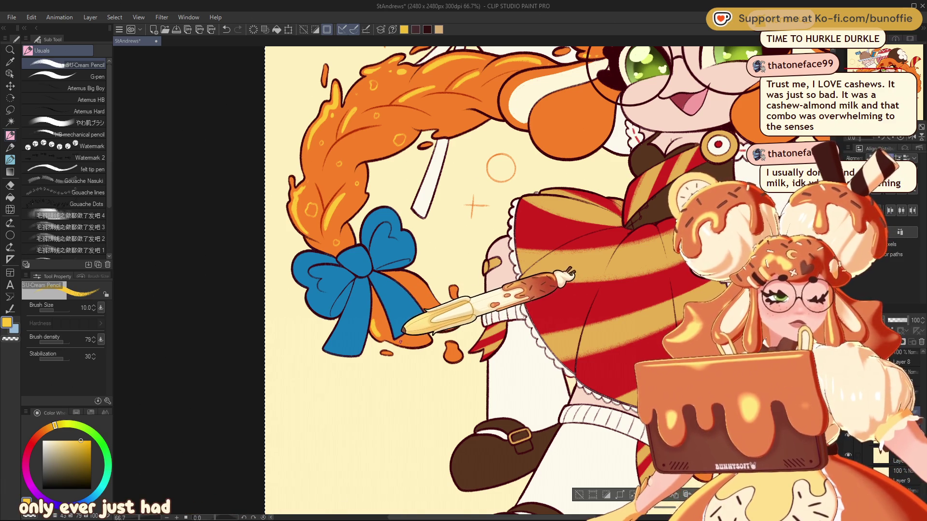
drag(423, 338, 405, 342)
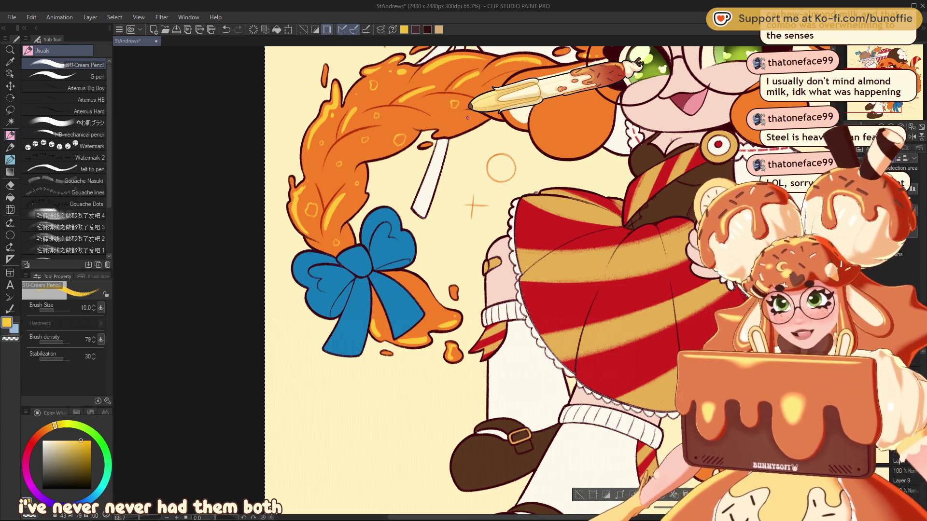
drag(468, 118, 425, 154)
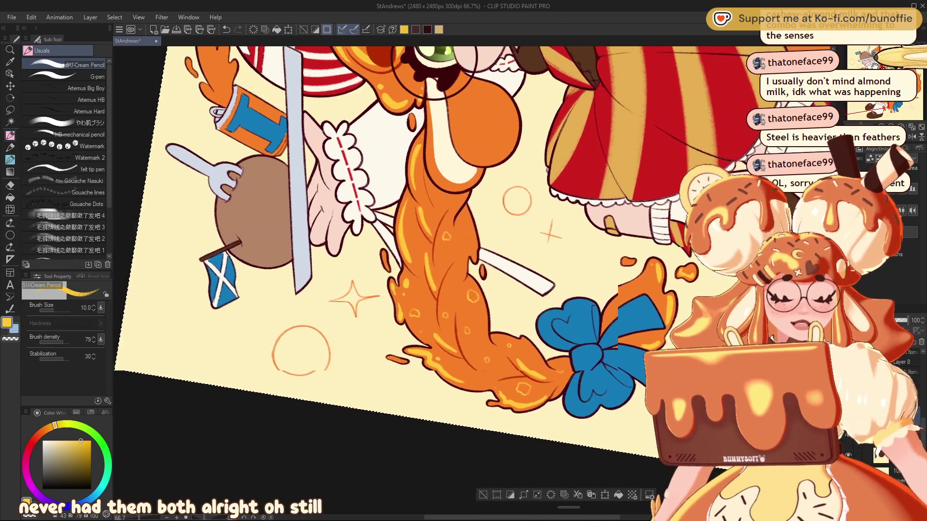
- Reset the canvas rotation to upright and recentre the view on the girl's face
drag(314, 156, 411, 235)
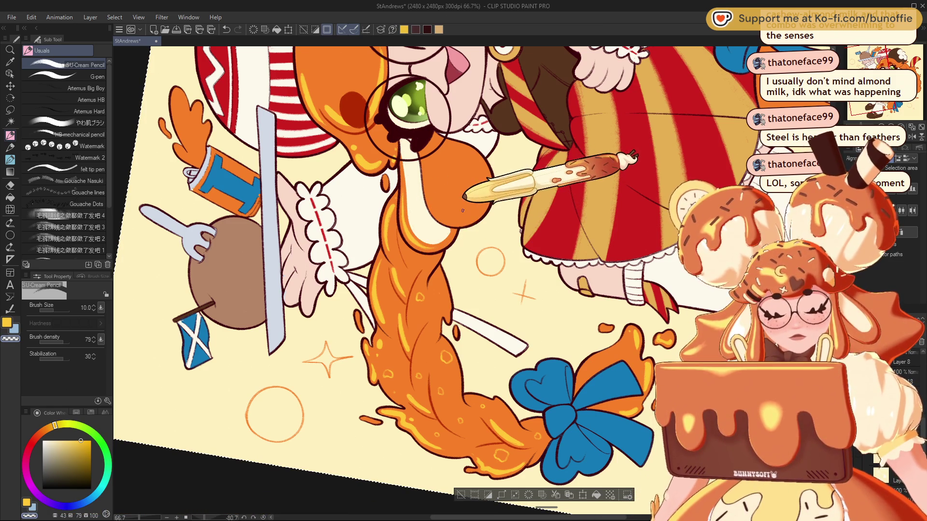
key(ctrl+shift+r)
drag(483, 241, 387, 256)
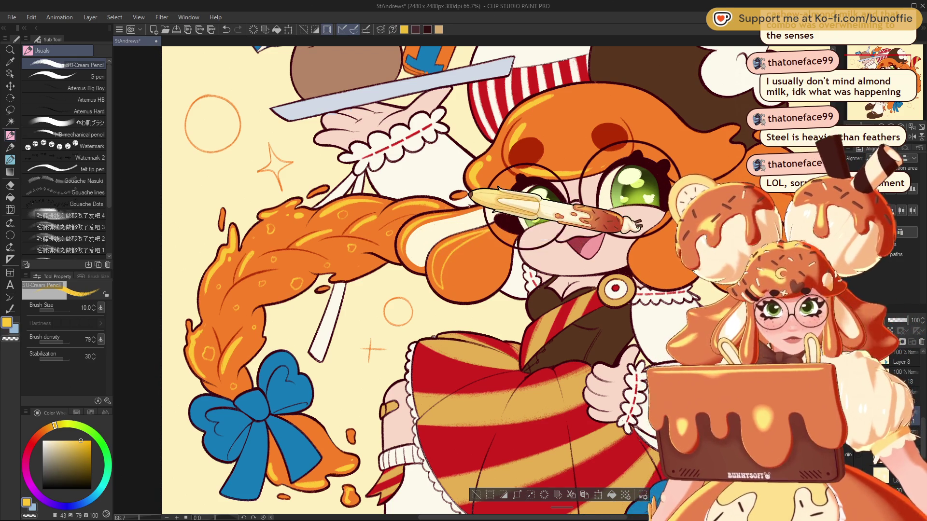
key(g)
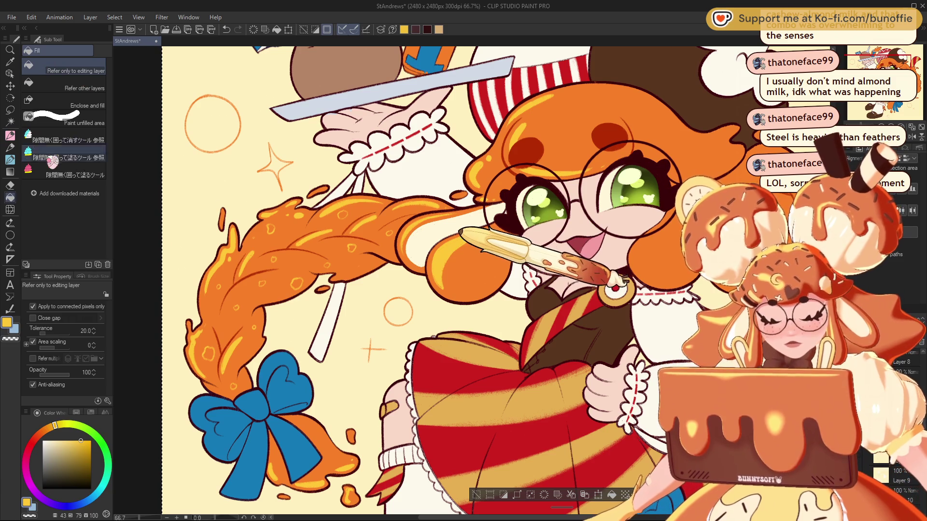
key(p)
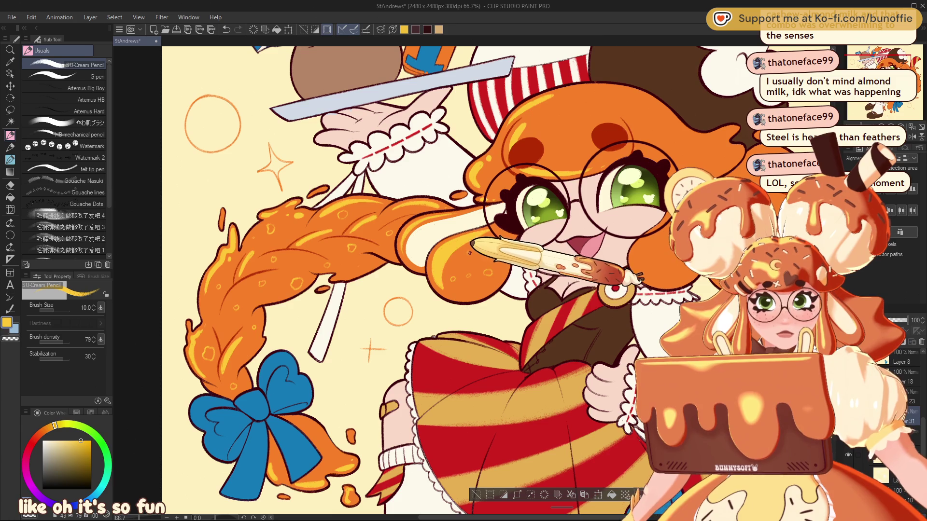
drag(483, 290, 367, 380)
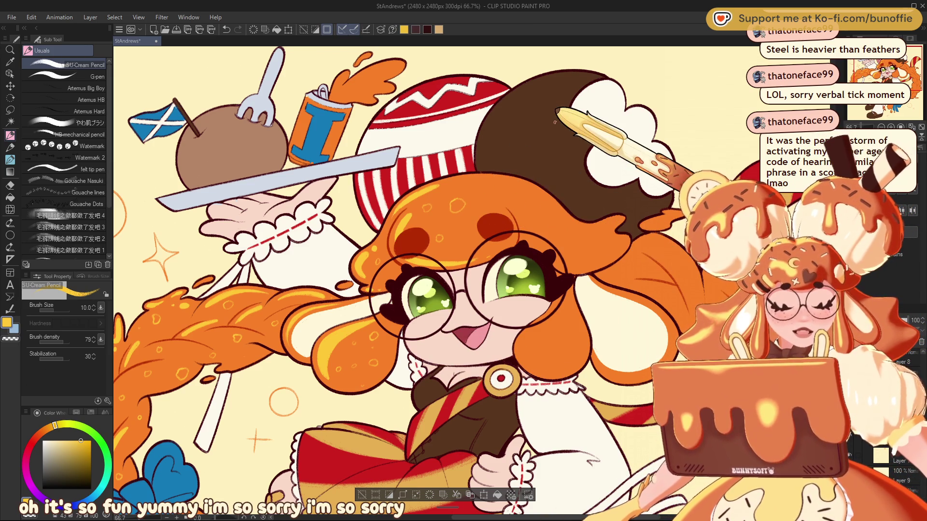
key(asciicircum)
key(asciicircum)
key(asciicircum)
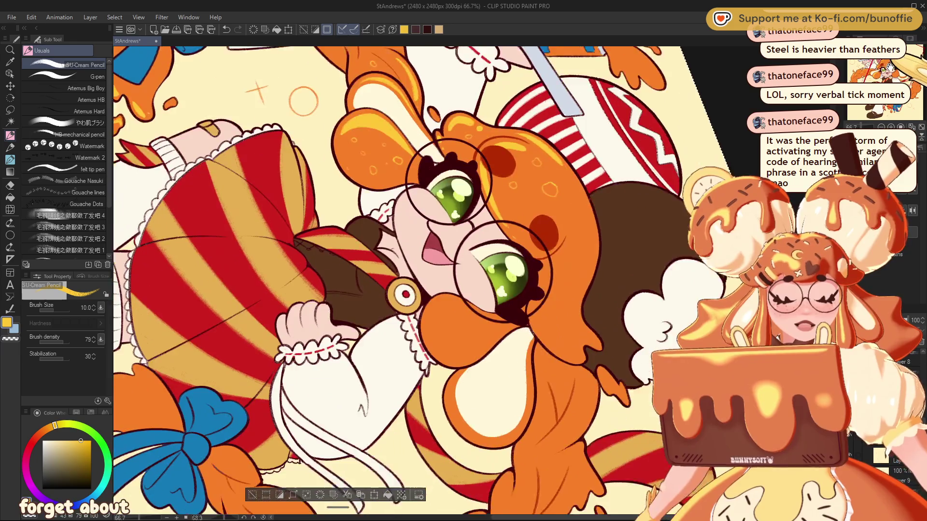
- Dot small pale bubble-outline accents across the orange fringe and side locks on the head
drag(525, 373, 462, 248)
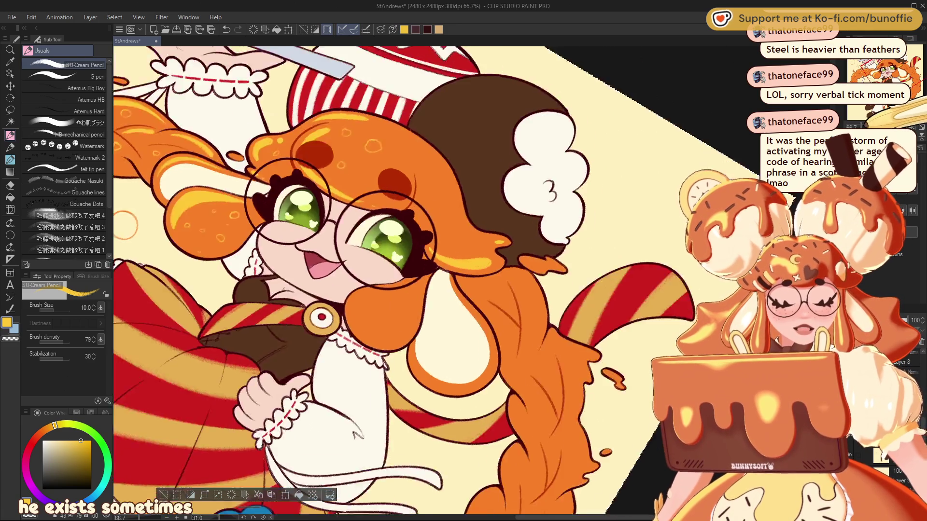
drag(475, 257, 338, 290)
drag(437, 299, 511, 205)
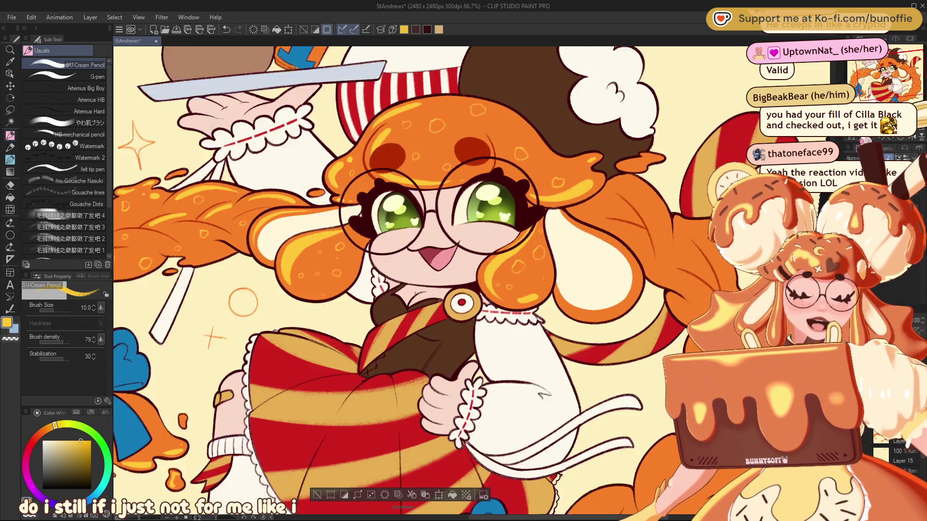
mouse_move(496, 223)
mouse_down()
mouse_move(532, 251)
mouse_move(502, 193)
mouse_move(399, 246)
mouse_move(458, 217)
mouse_up()
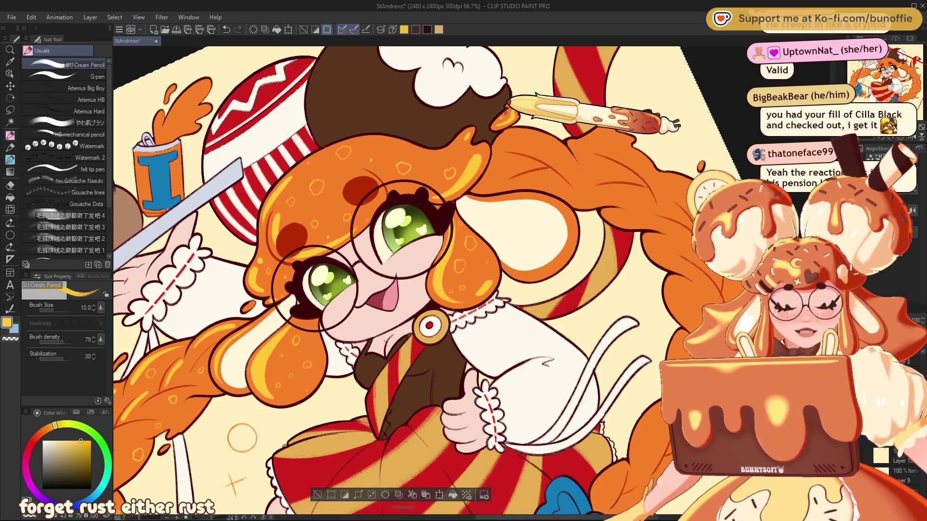
- Rotate the canvas view about 31° so the long orange braid runs diagonally
mouse_move(505, 112)
mouse_down()
mouse_move(870, 68)
mouse_move(893, 85)
mouse_up()
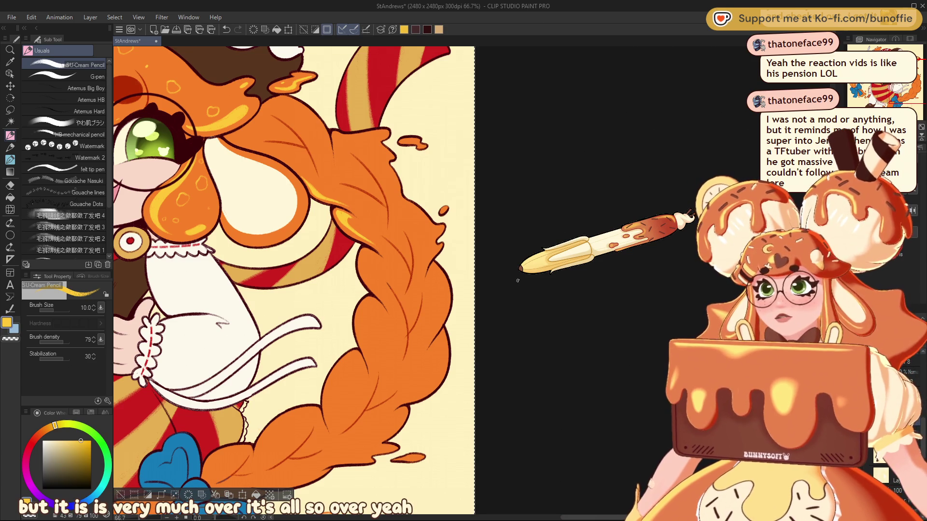
drag(518, 280, 486, 395)
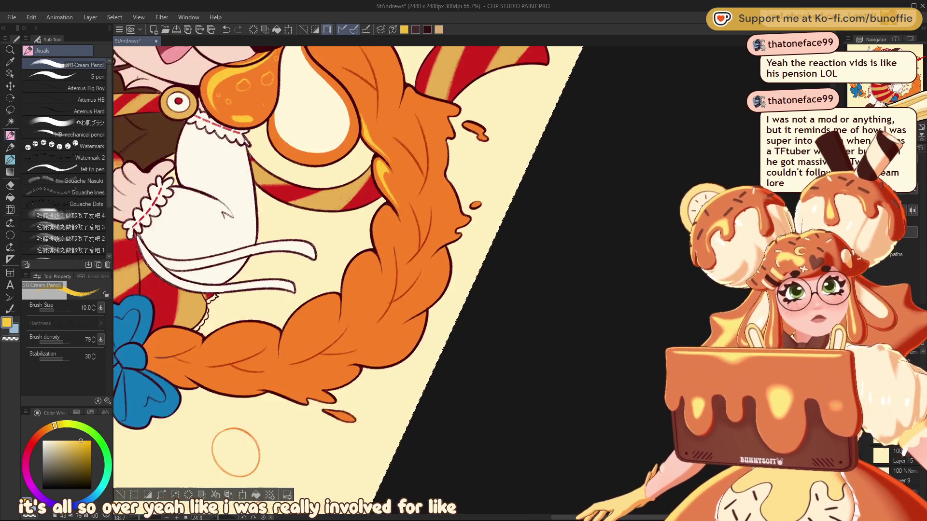
- Pan the tilted canvas down the braid to the blue bow, then straighten the view
scroll(418, 281, up, 5)
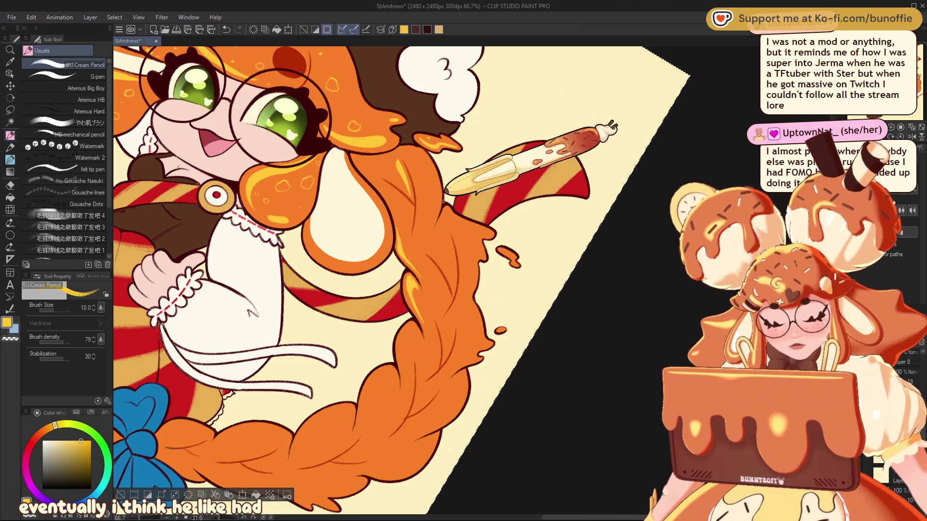
drag(411, 336, 565, 186)
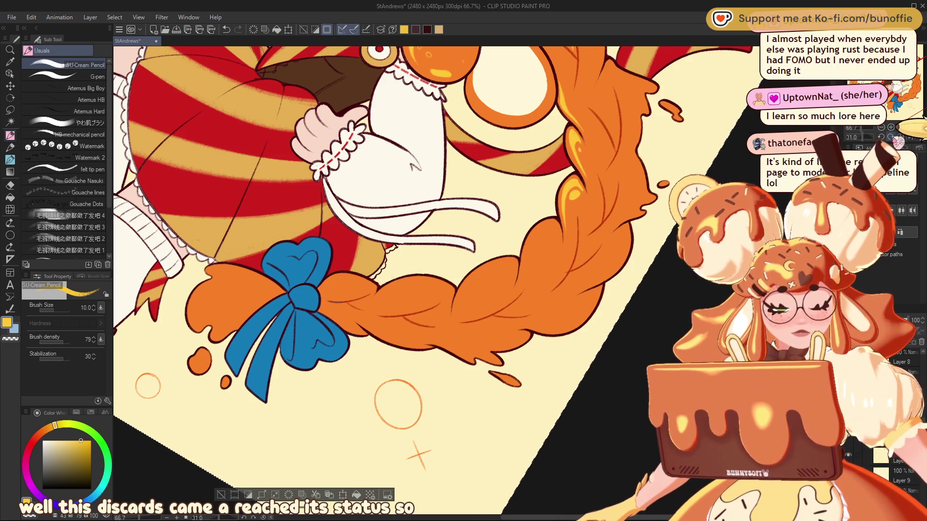
key(ctrl+@)
- With rotation at 0°, pan to show the braid beside the face, both eyes and the hat
scroll(400, 280, right, 5)
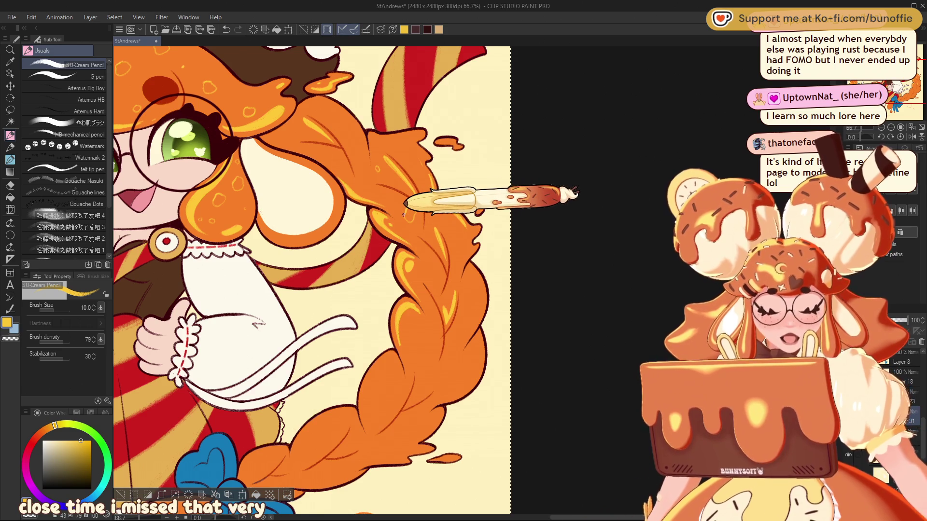
drag(413, 200, 544, 254)
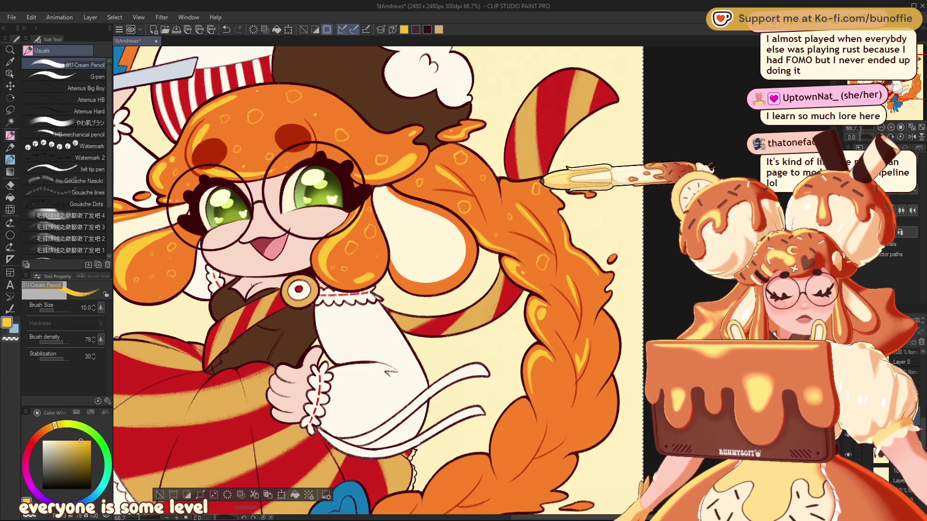
- Pan from the braid and blue bow back up to the face and striped dress
drag(533, 190, 427, 21)
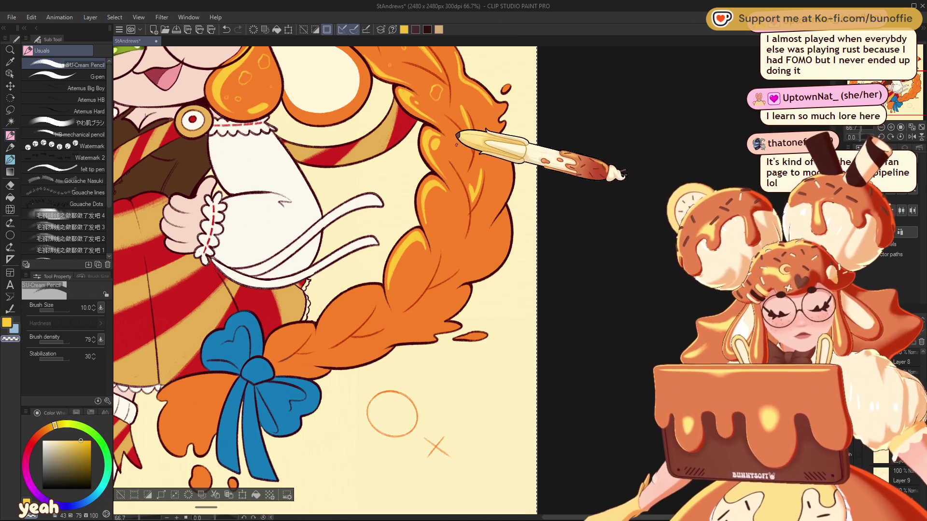
drag(900, 104, 886, 123)
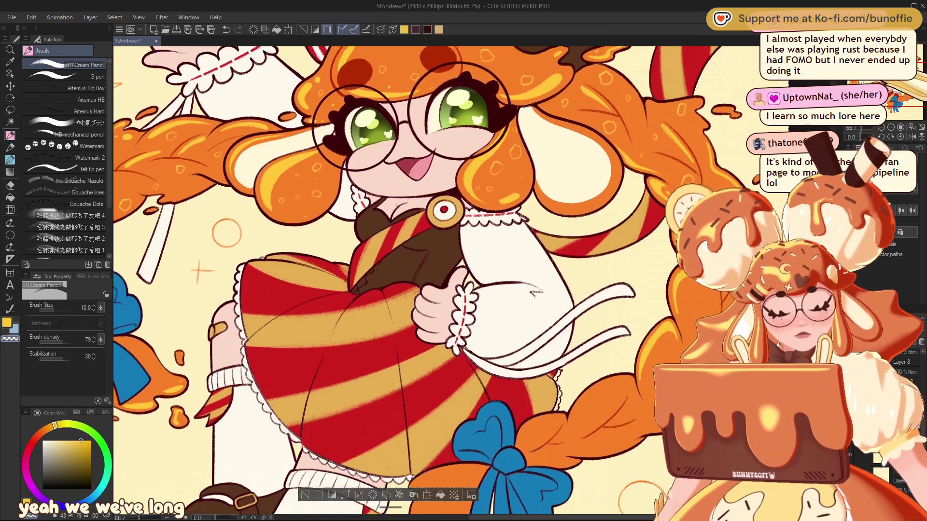
- Zoom from 25% to 66.7% on the legs, brown shoes and lower blue bow
key(ctrl+minus)
key(ctrl+minus)
key(ctrl+minus)
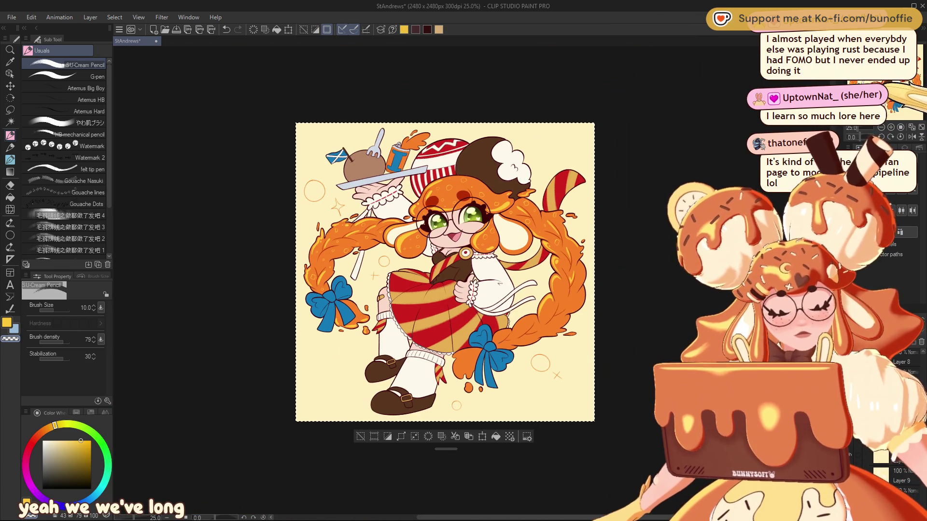
key(ctrl+plus)
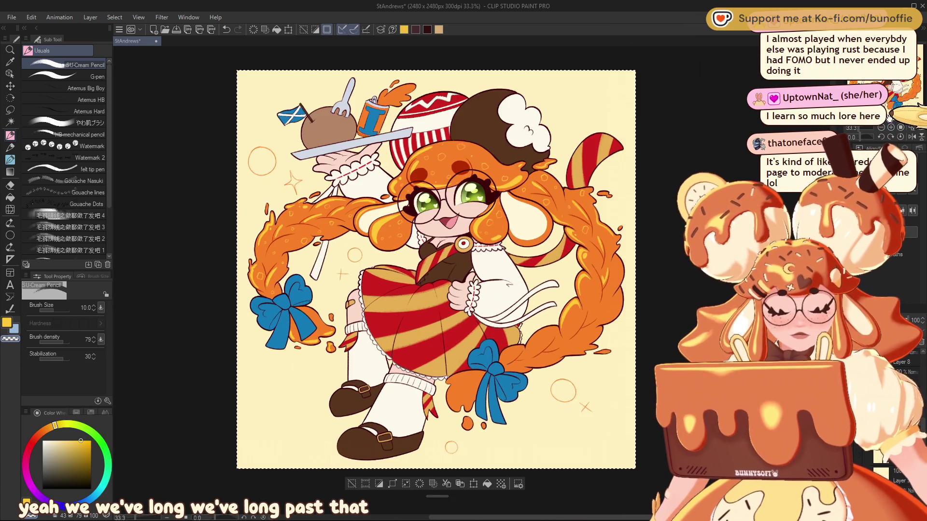
key(ctrl+plus)
key(ctrl+plus)
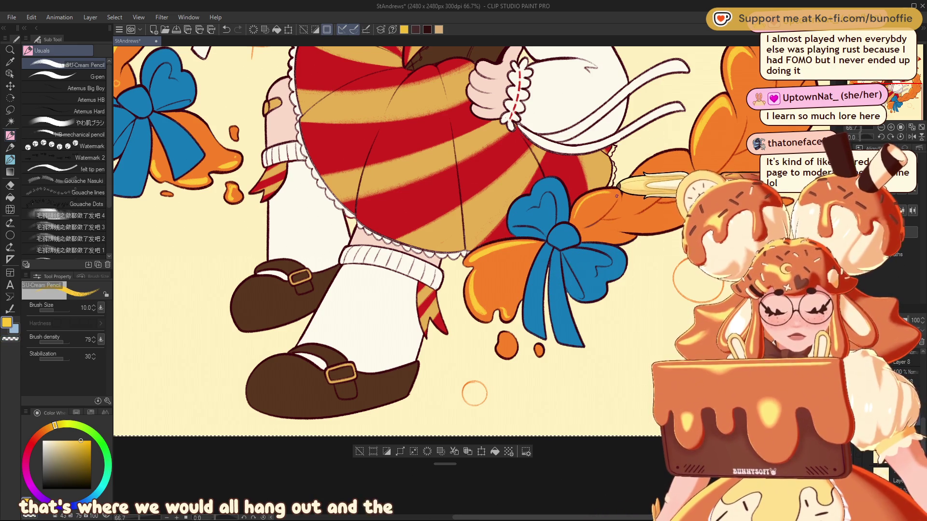
- Undo the last stroke and pan across the face, braid and skirt to inspect them
key(ctrl+z)
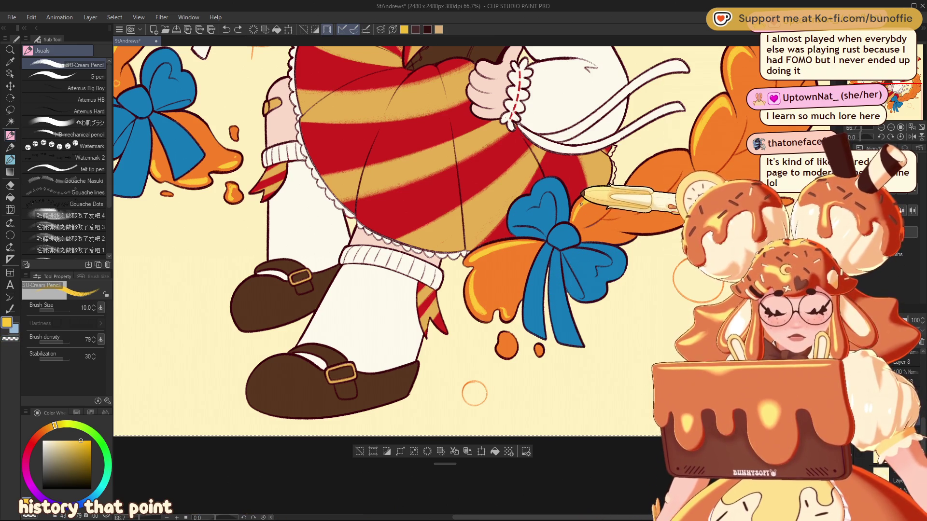
drag(898, 100, 906, 96)
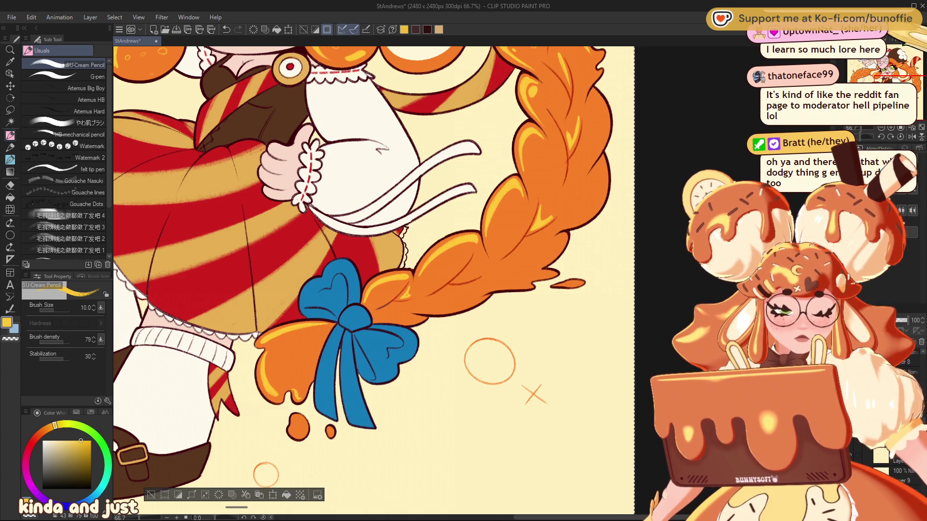
drag(600, 165, 748, 323)
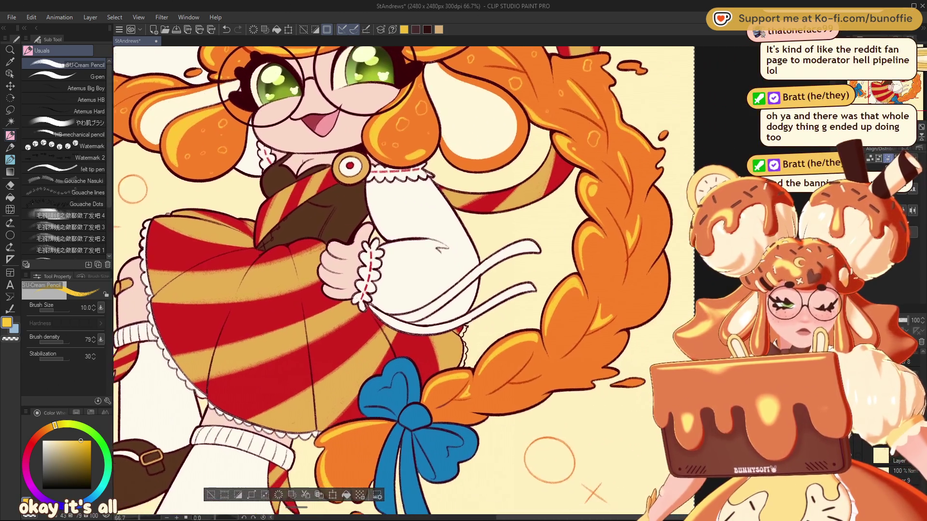
drag(604, 290, 401, 217)
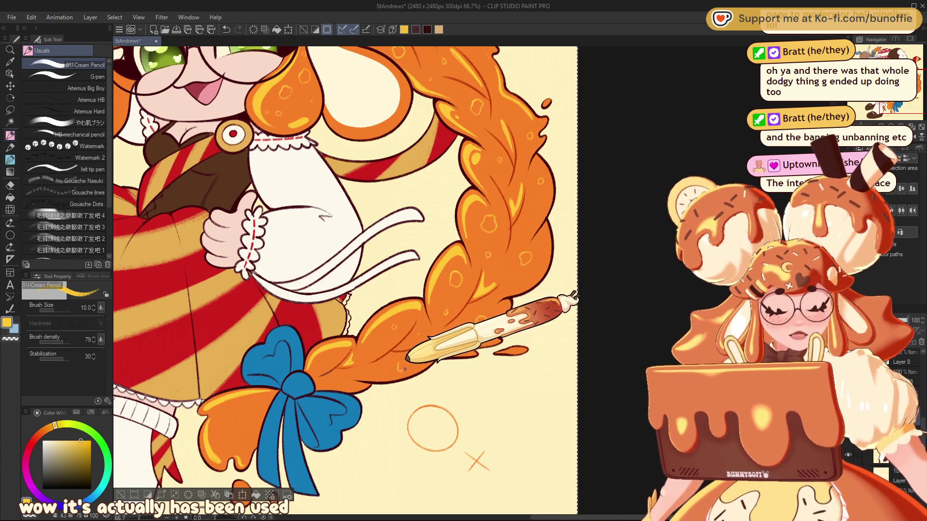
drag(417, 337, 508, 241)
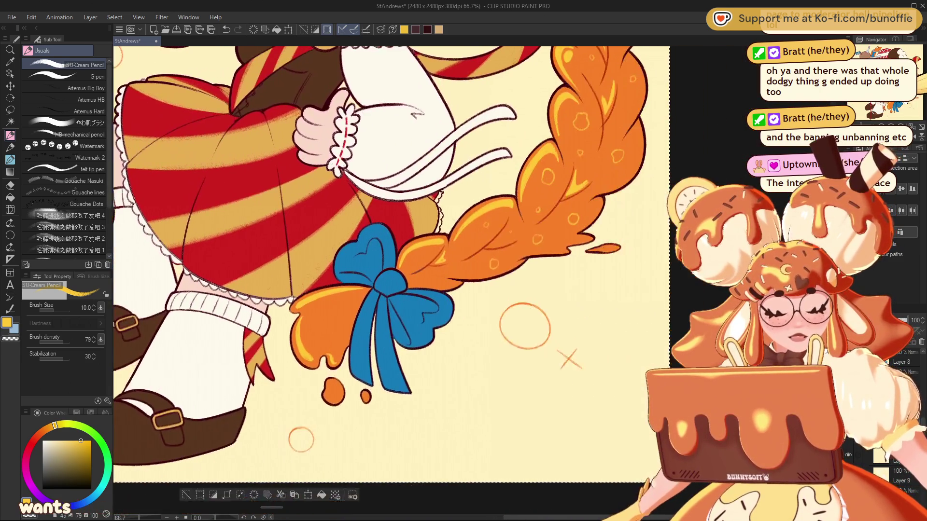
- Pan over the skirt, shoes and second bow, then back up to the face
drag(421, 256, 373, 277)
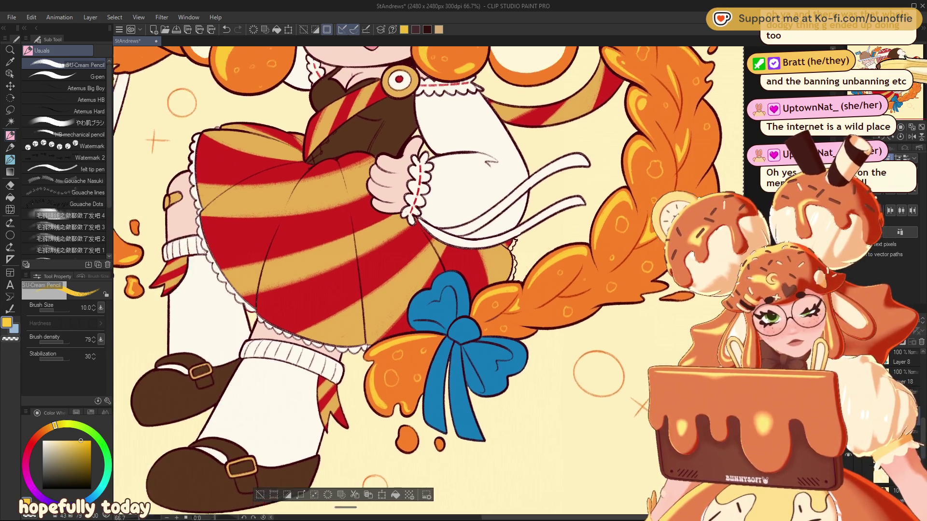
drag(290, 290, 579, 266)
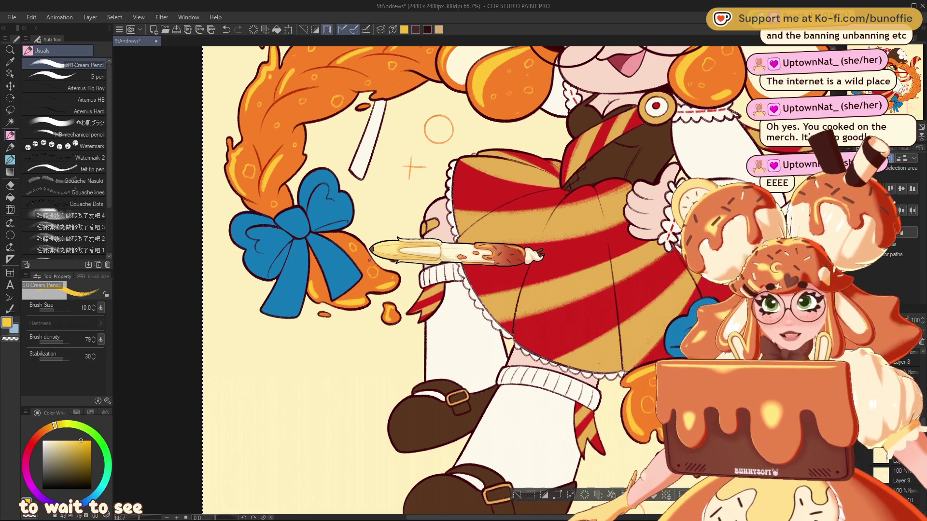
mouse_move(370, 261)
mouse_down()
mouse_move(336, 178)
mouse_move(211, 130)
mouse_up()
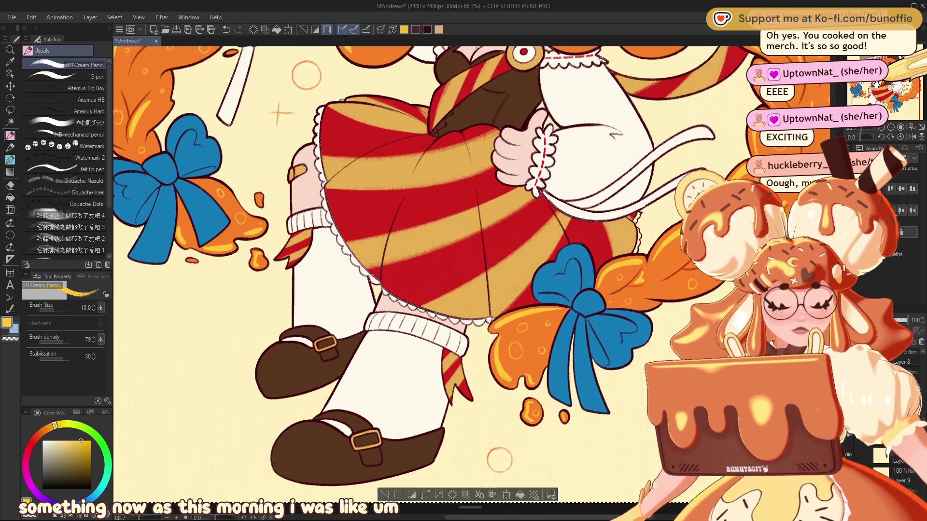
mouse_move(879, 90)
mouse_down()
mouse_move(895, 71)
mouse_move(884, 64)
mouse_up()
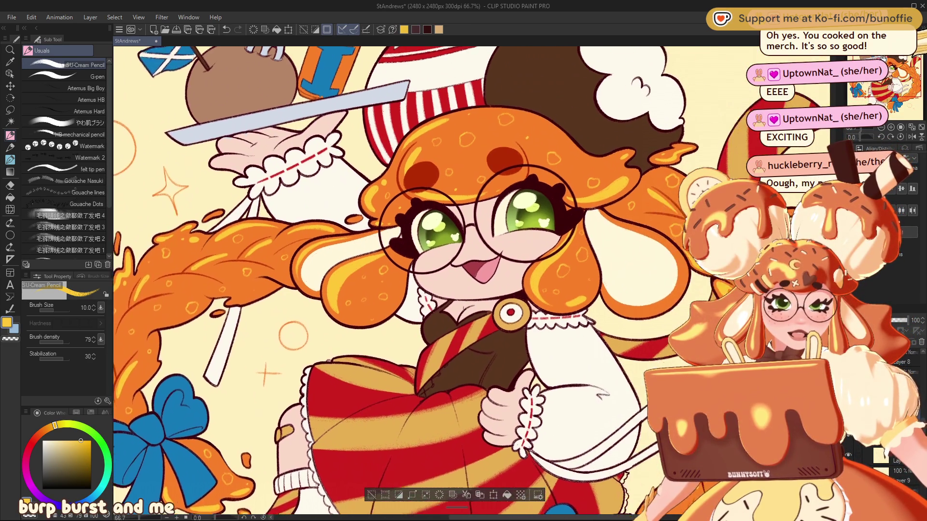
drag(884, 64, 893, 68)
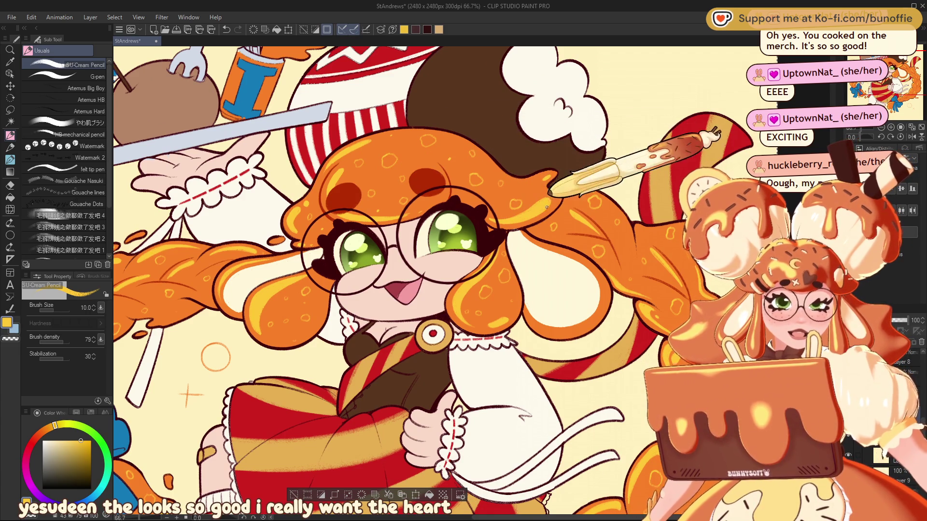
- Straighten the canvas and zoom out to 33.3% so the whole illustration shows
scroll(386, 280, down, 3)
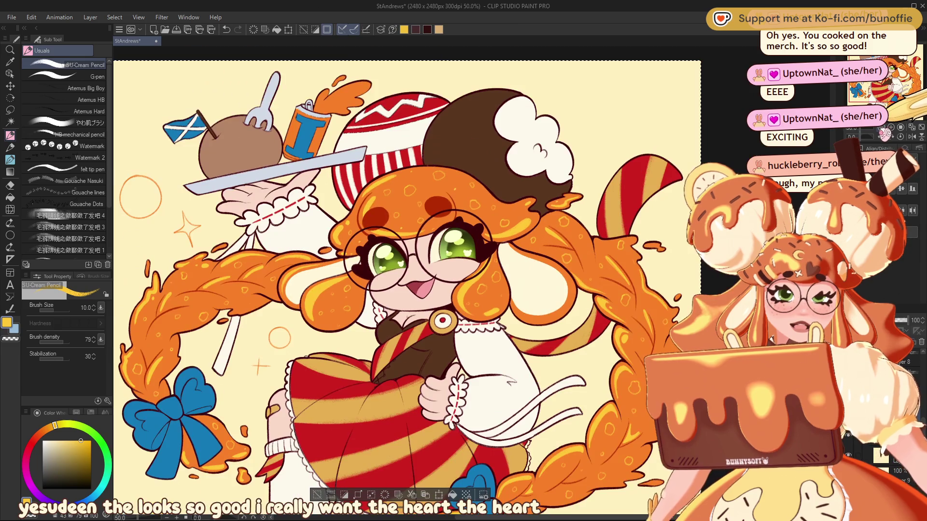
scroll(483, 241, up, 3)
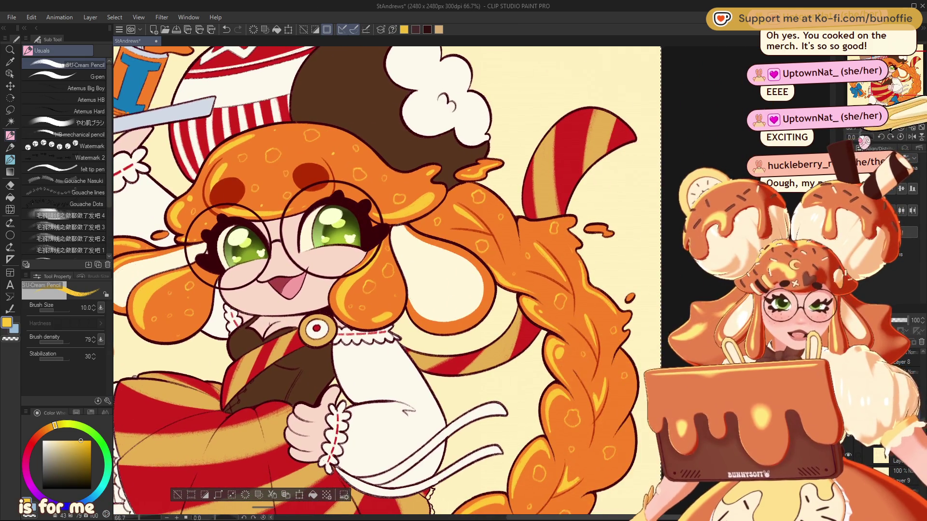
drag(483, 241, 420, 235)
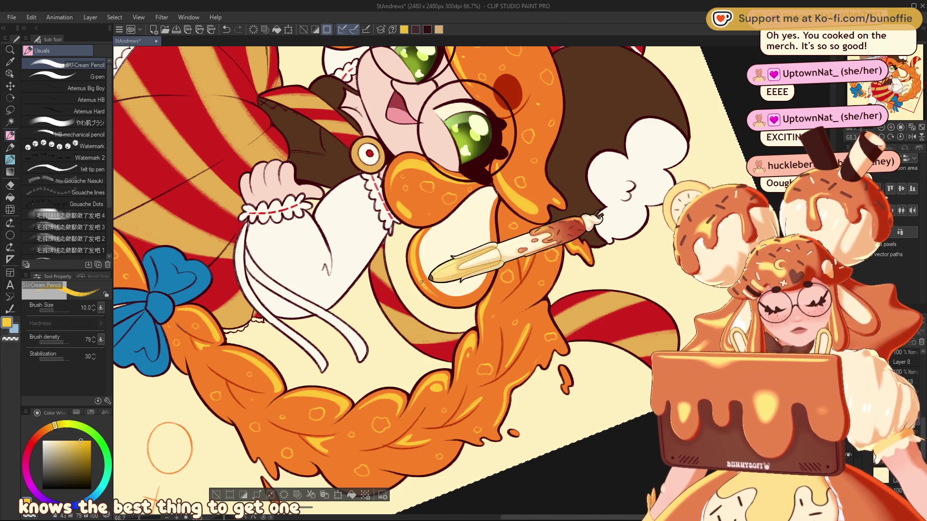
key(ctrl+minus)
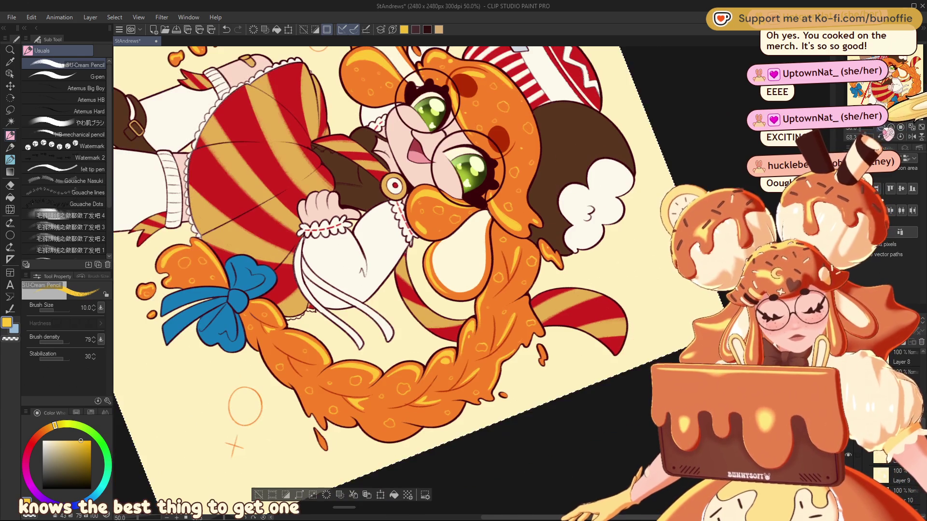
key(ctrl+@)
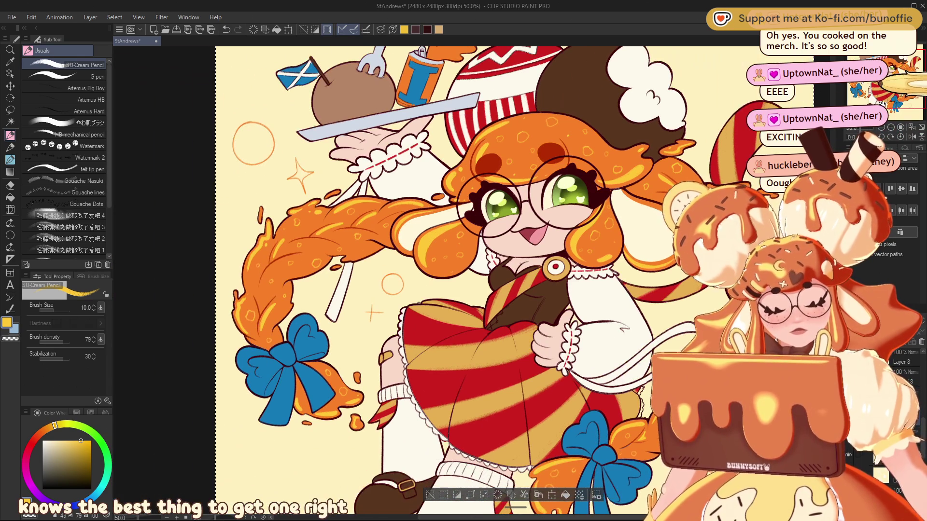
key(ctrl+minus)
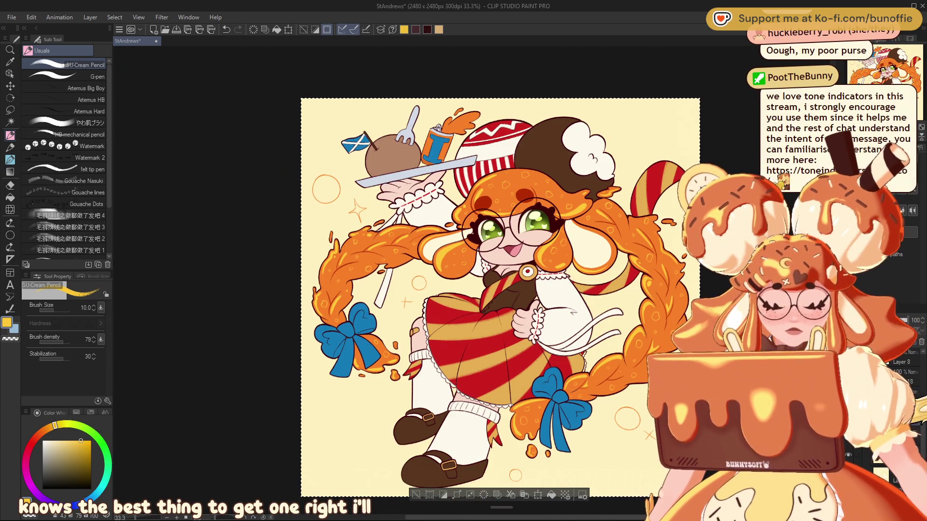
- Pick orange on the colour wheel and switch to the Lasso selection sub tool
alt+click(389, 255)
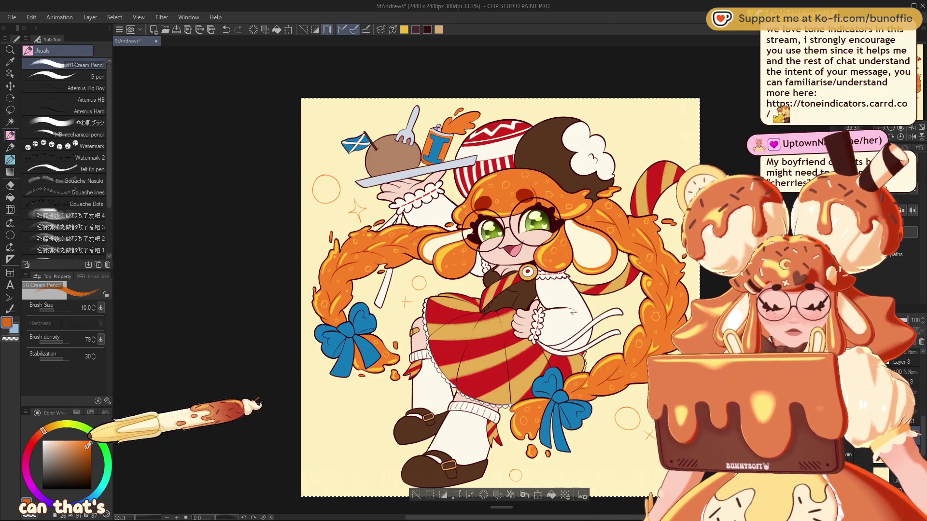
click(11, 110)
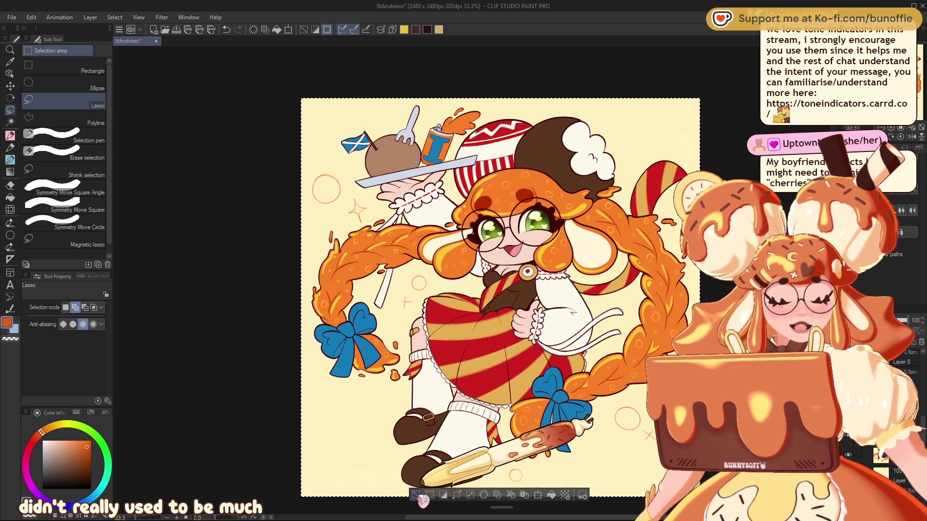
scroll(477, 273, up, 1)
- Lasso the area around the left braid and shade it with the orange fade-to-transparent gradient
mouse_move(438, 199)
mouse_down()
mouse_move(566, 199)
mouse_move(529, 254)
mouse_up()
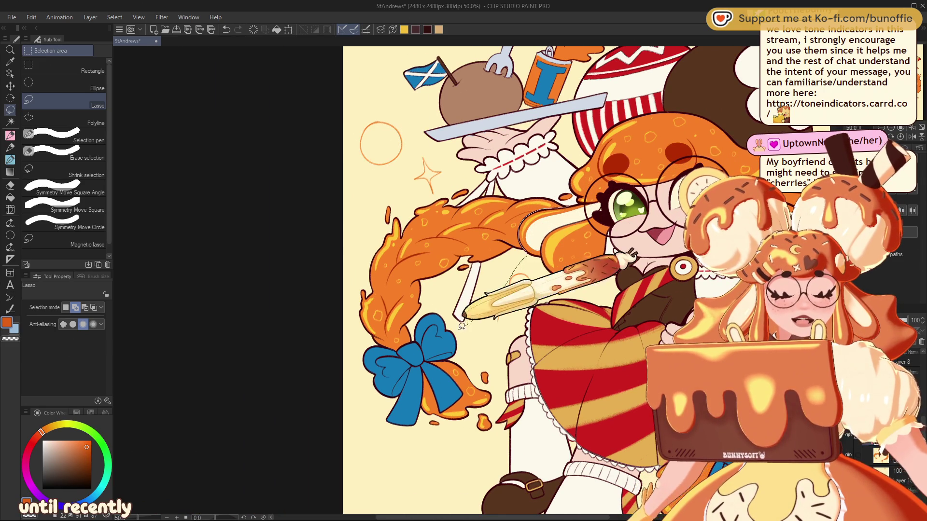
drag(528, 255, 578, 181)
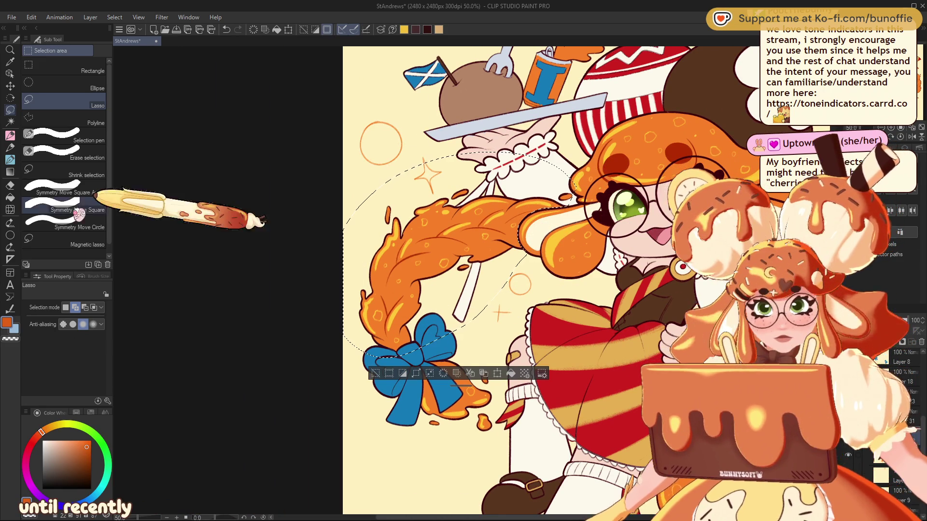
click(9, 171)
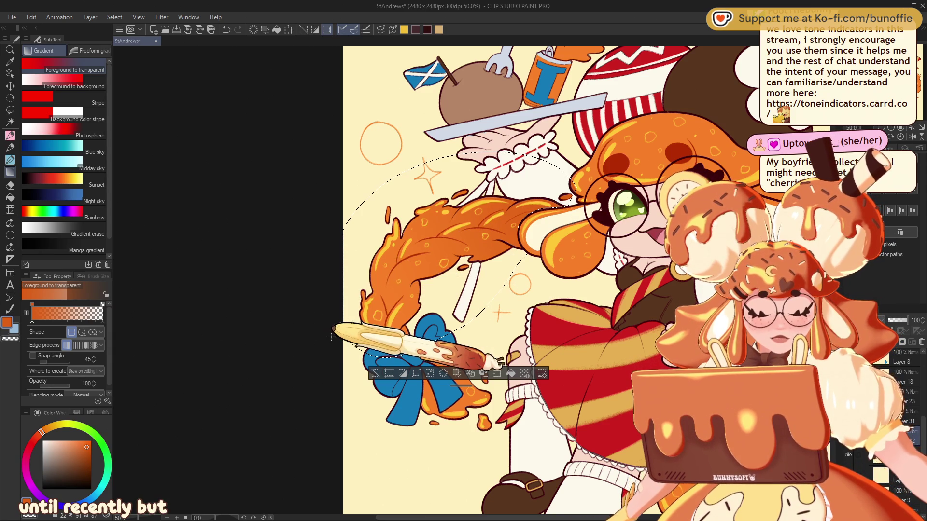
click(376, 374)
key(e)
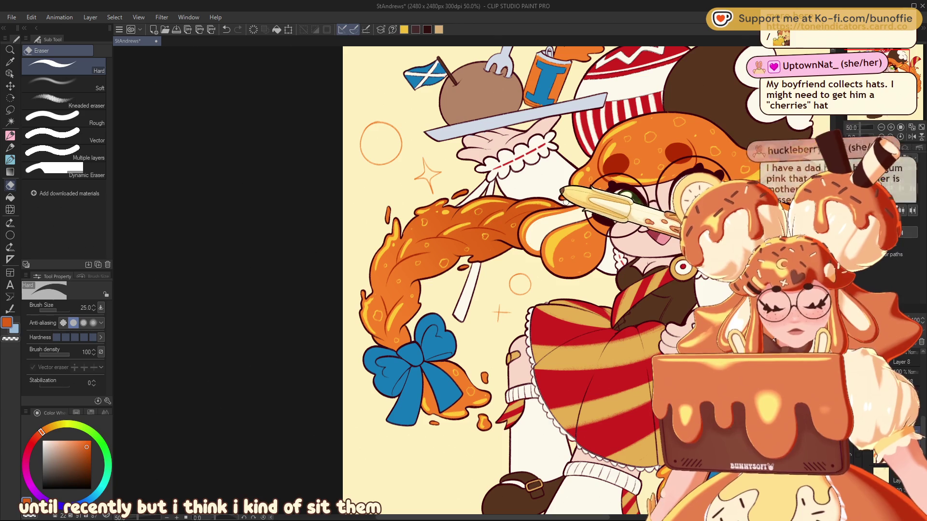
drag(854, 68, 895, 67)
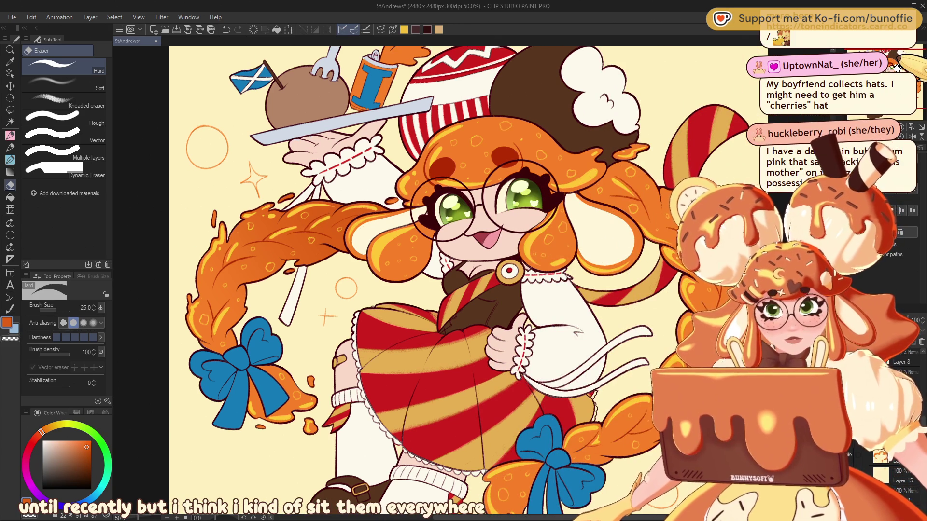
- Shade a freehand area left of the face with the orange gradient, then deselect
click(9, 110)
key(ctrl+z)
drag(457, 260, 423, 210)
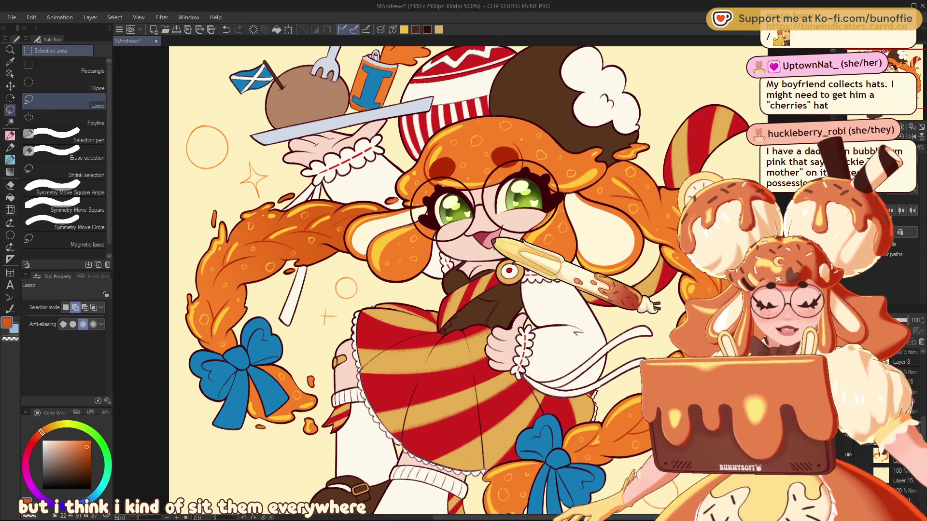
key(ctrl+z)
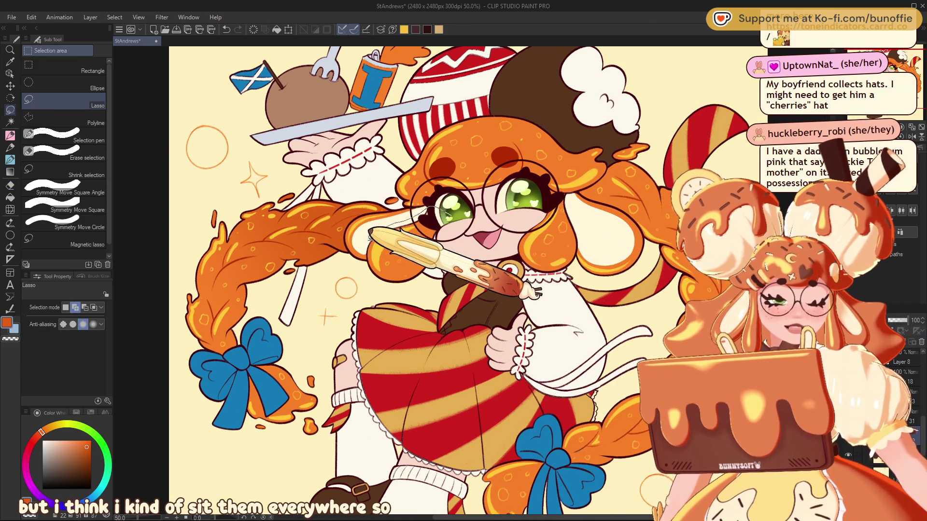
drag(430, 208, 465, 229)
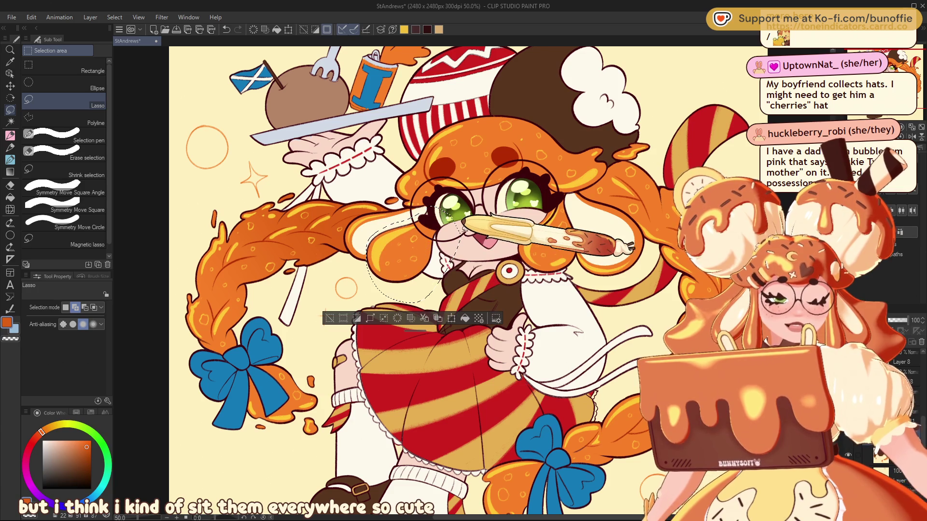
click(10, 172)
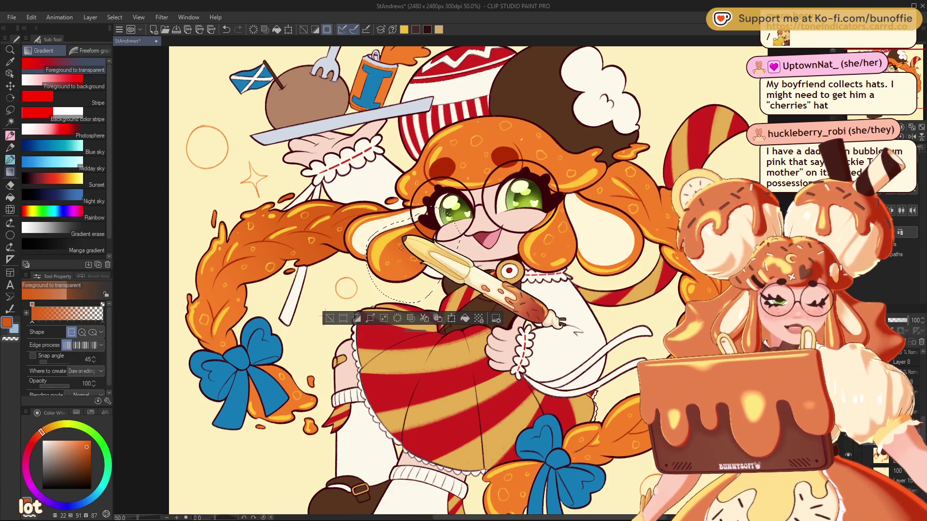
key(ctrl+d)
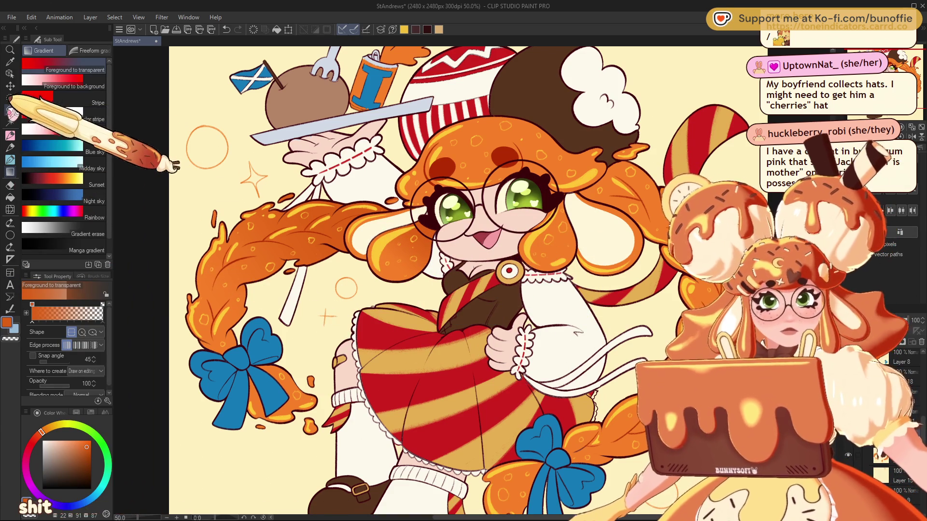
- Lasso around the face and collar, apply the orange fade gradient, and deselect
click(10, 110)
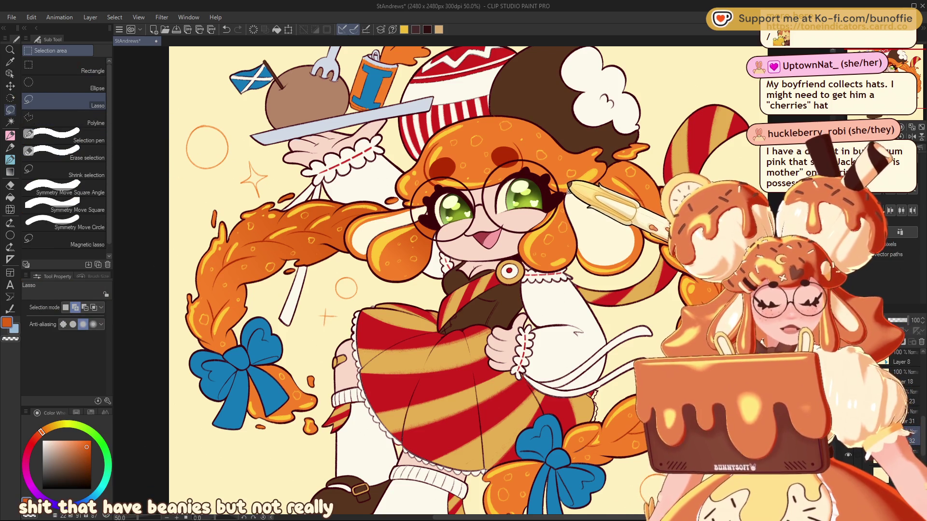
drag(547, 191, 581, 249)
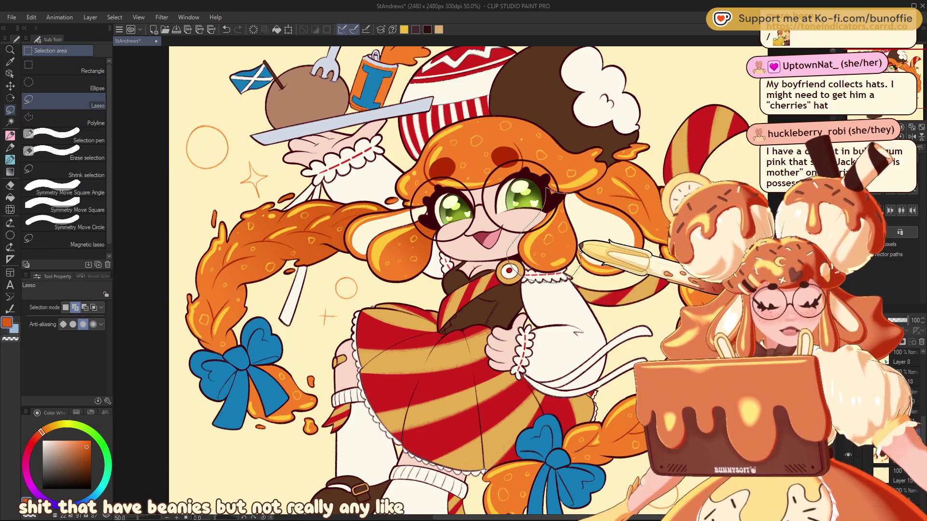
drag(567, 199, 549, 192)
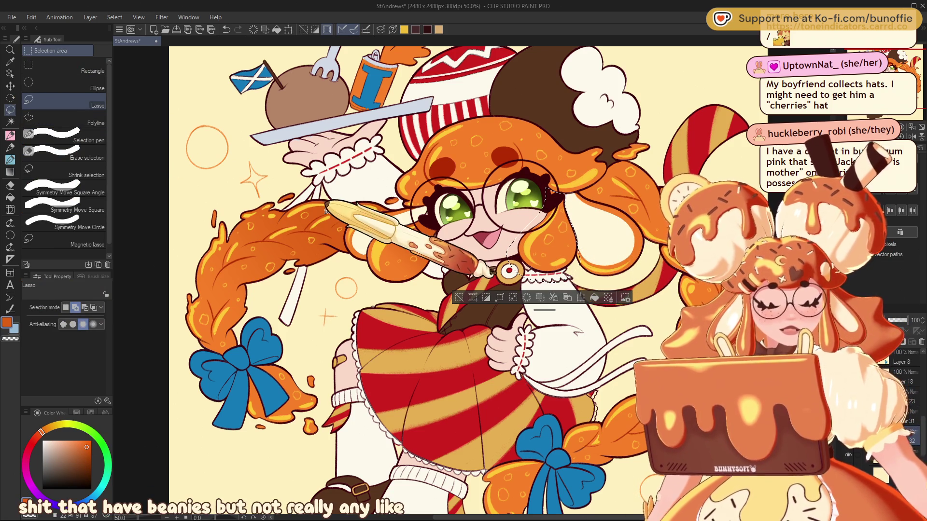
click(10, 171)
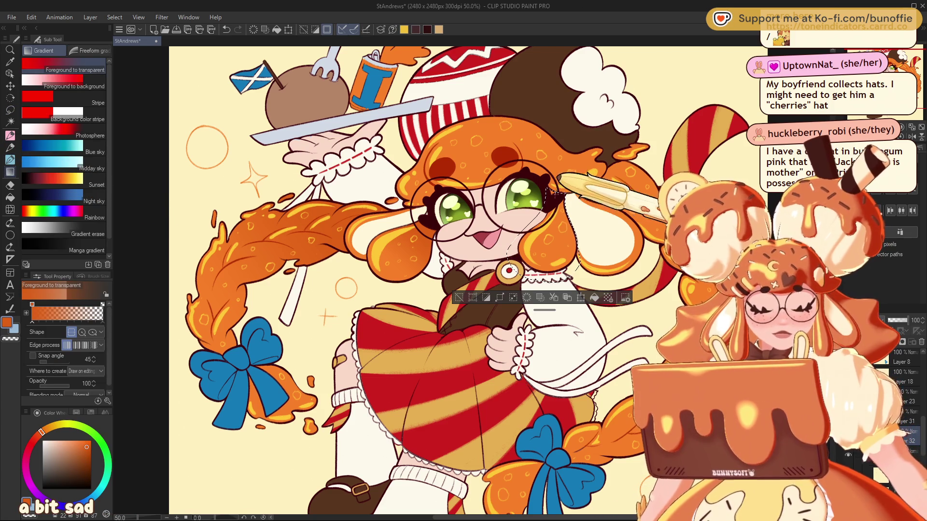
click(459, 297)
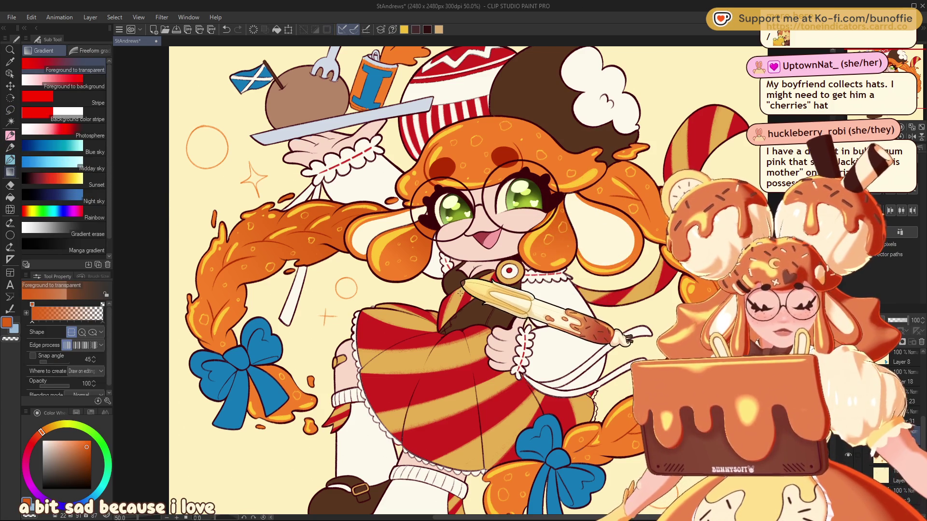
- Select the head from the hat across the glasses and shade it with the orange gradient
click(10, 110)
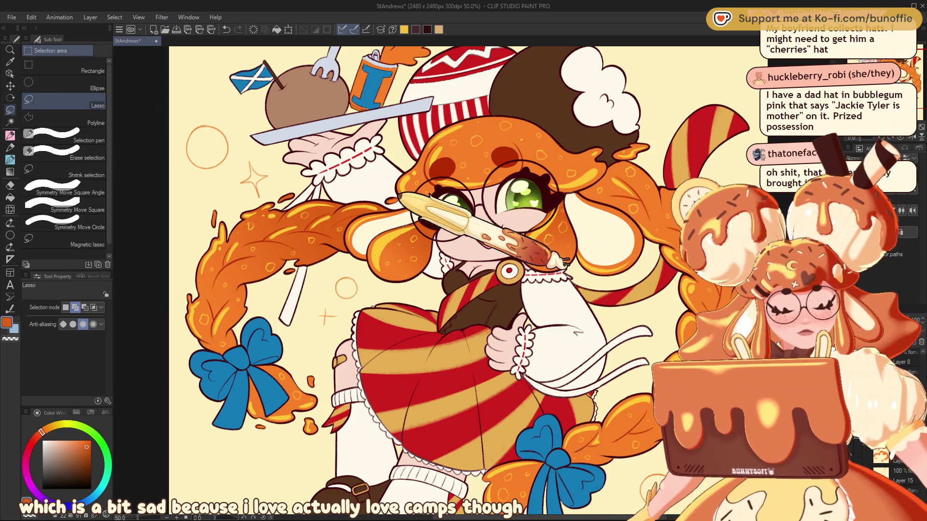
drag(410, 199, 525, 186)
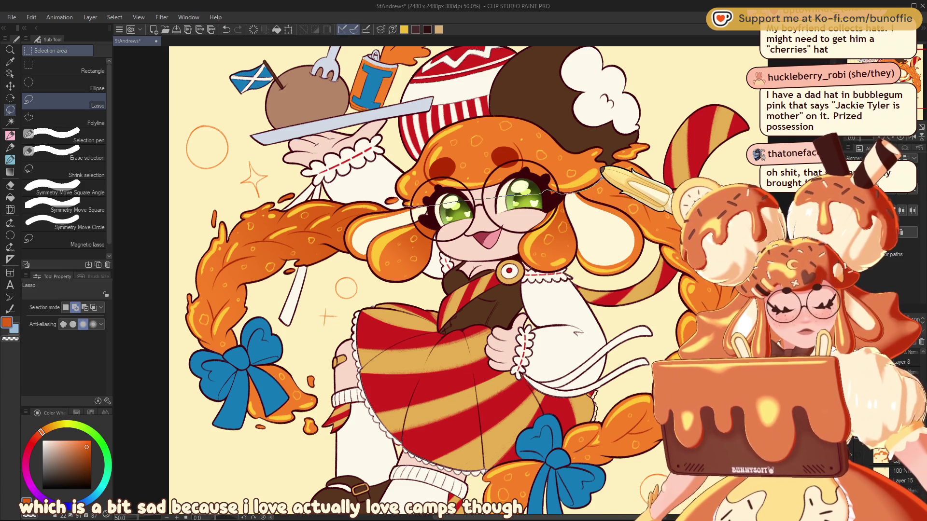
drag(607, 146, 405, 194)
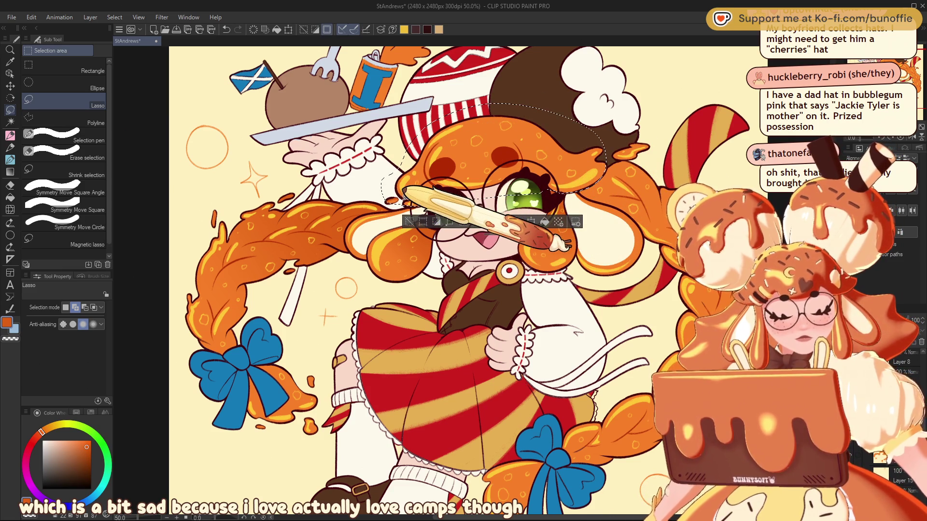
click(10, 172)
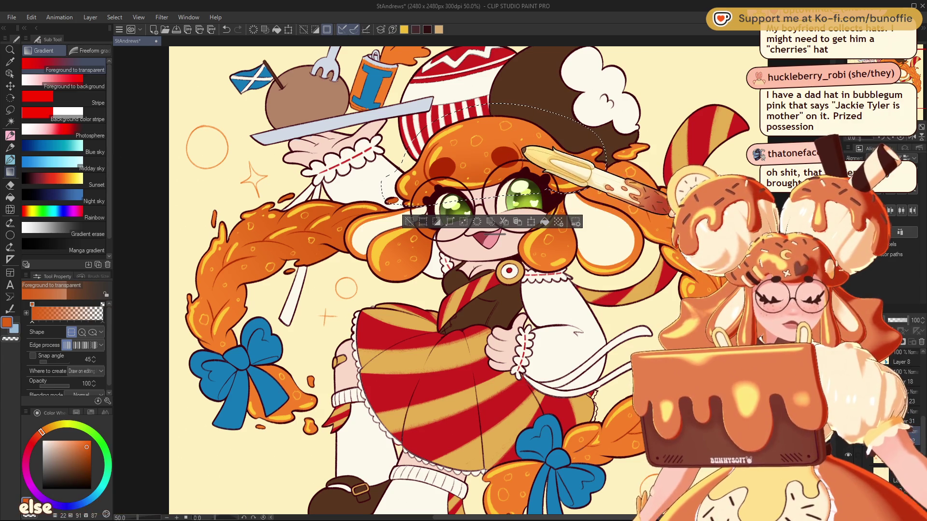
key(ctrl+d)
- Lasso the left blue bow, wash it with the orange fade-to-transparent gradient, then move to the right braid
drag(417, 212, 471, 179)
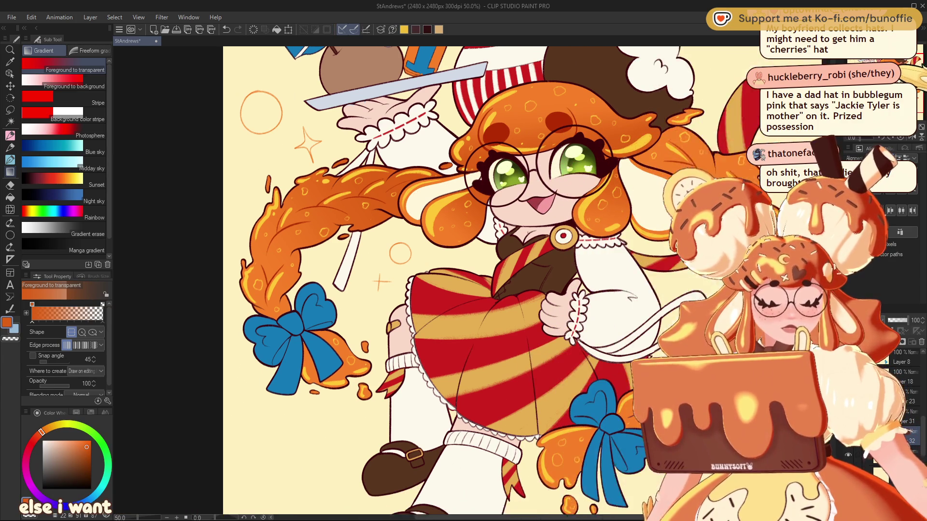
drag(920, 62, 906, 77)
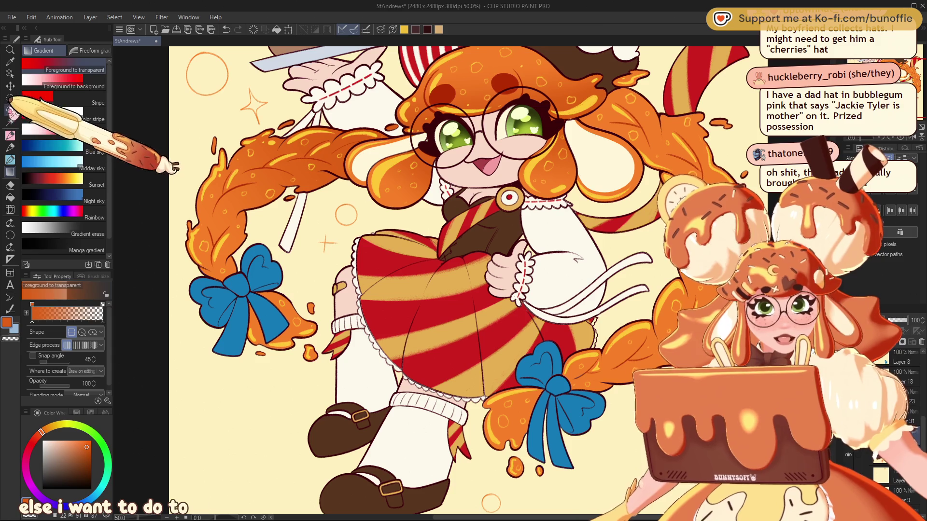
click(10, 110)
drag(277, 277, 246, 290)
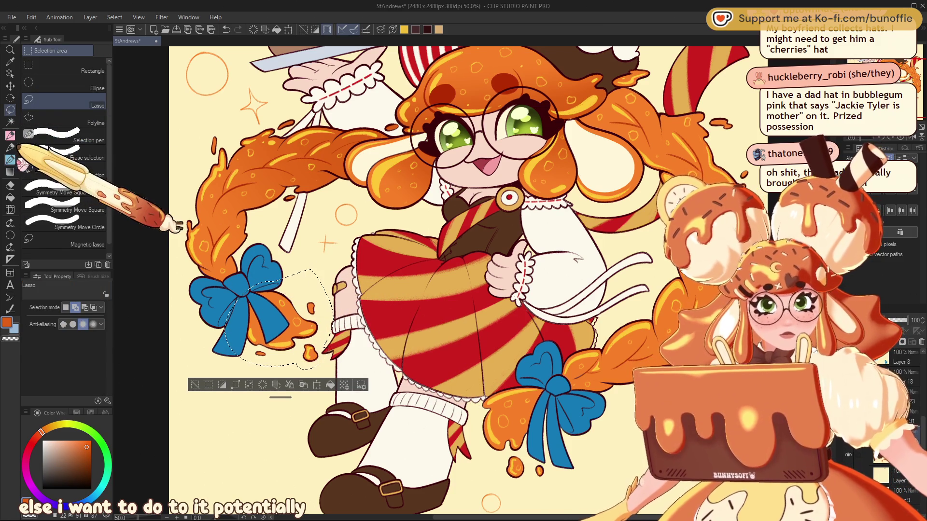
click(10, 172)
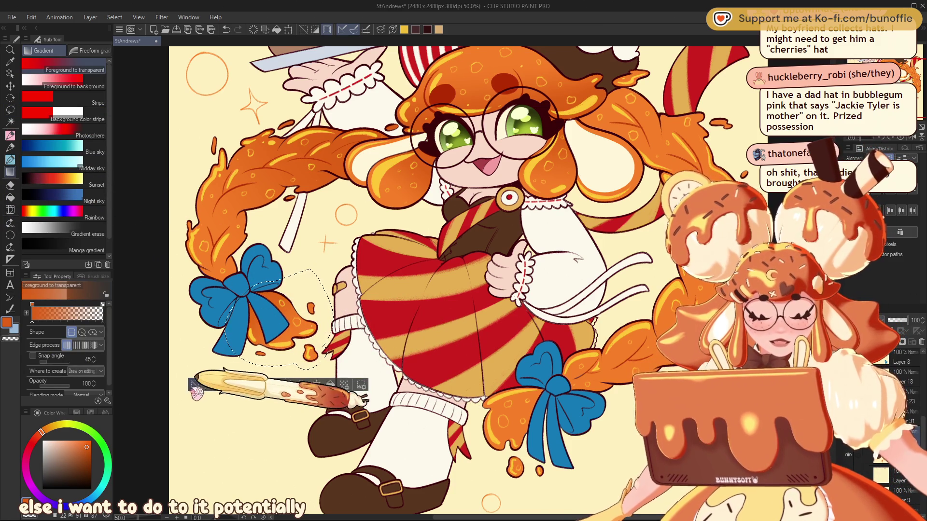
click(195, 385)
click(10, 110)
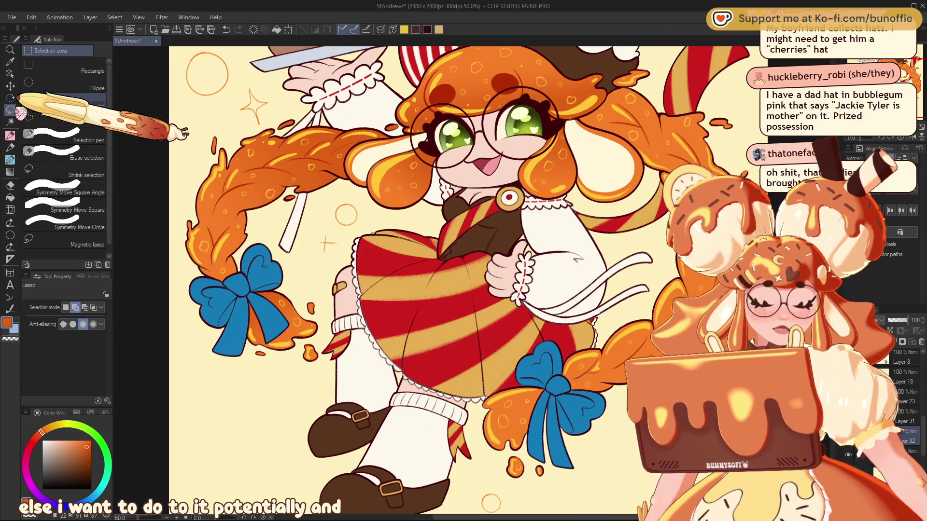
click(910, 72)
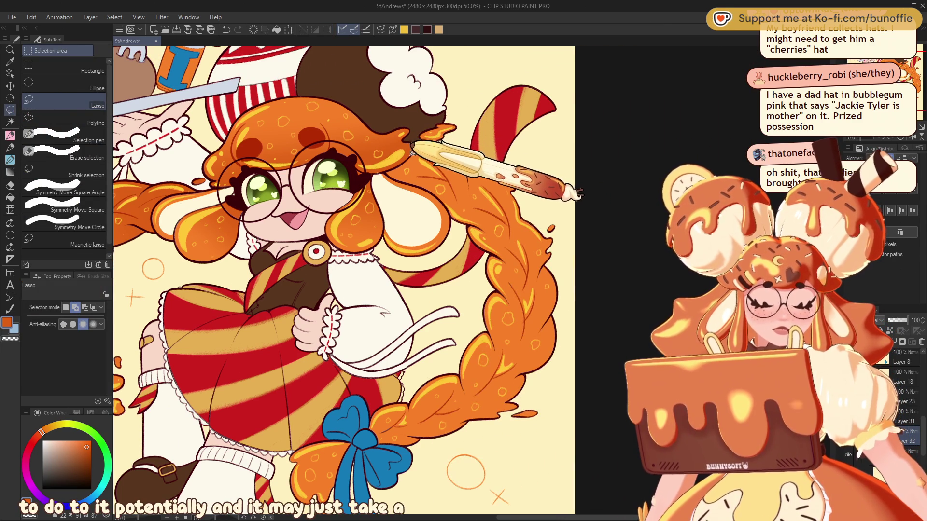
mouse_move(413, 153)
mouse_down()
mouse_move(387, 169)
mouse_move(468, 343)
mouse_move(401, 381)
mouse_move(362, 429)
mouse_move(592, 409)
mouse_up()
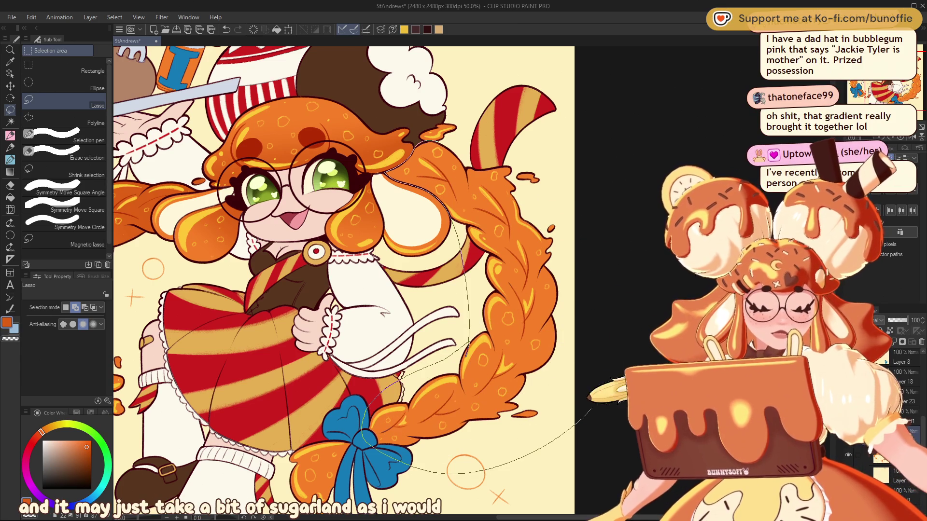
drag(564, 167, 456, 121)
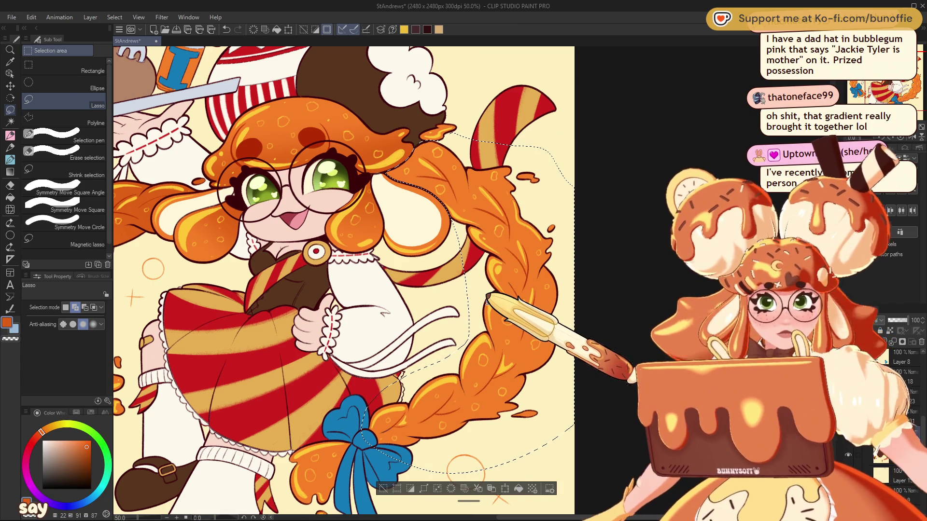
click(11, 172)
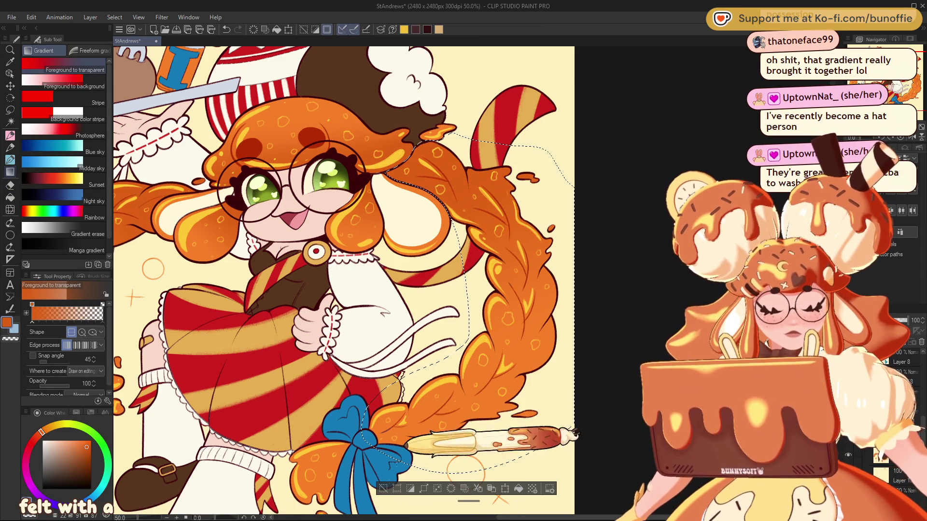
click(383, 488)
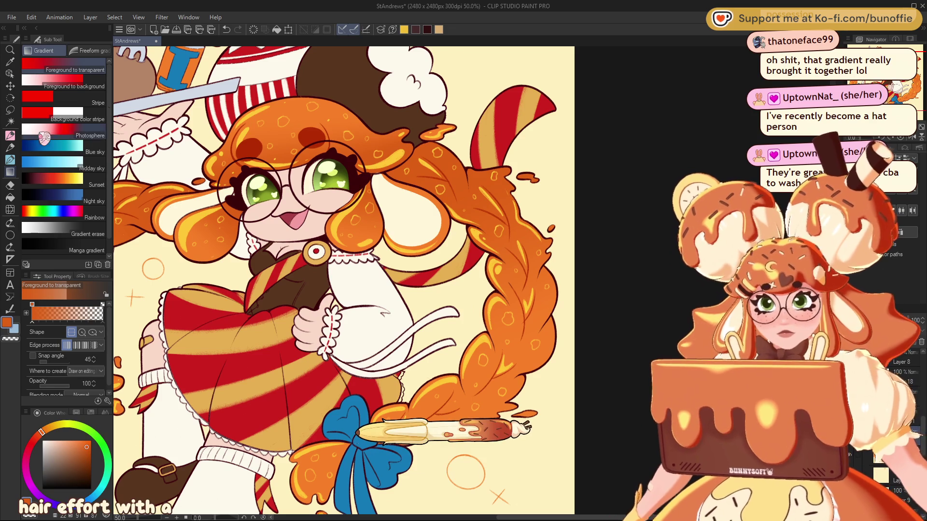
click(9, 110)
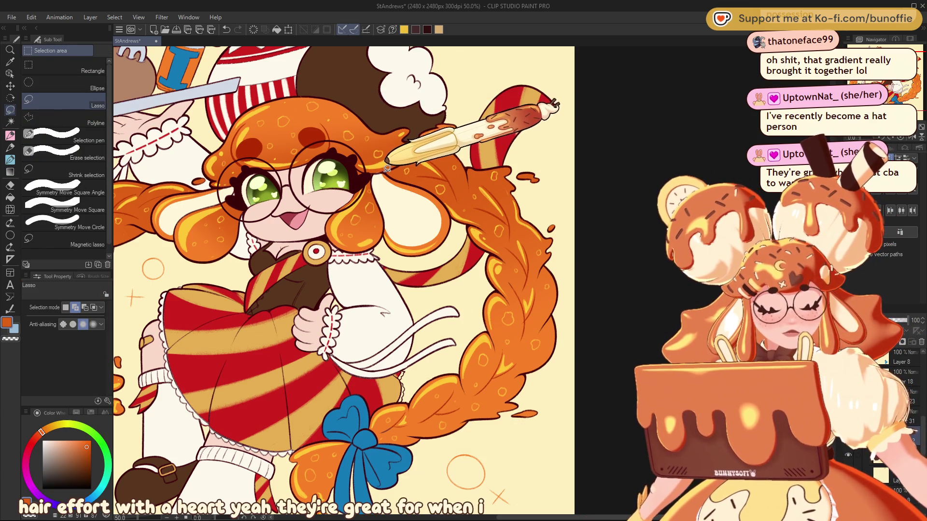
mouse_move(375, 182)
mouse_down()
mouse_move(456, 220)
mouse_move(384, 160)
mouse_up()
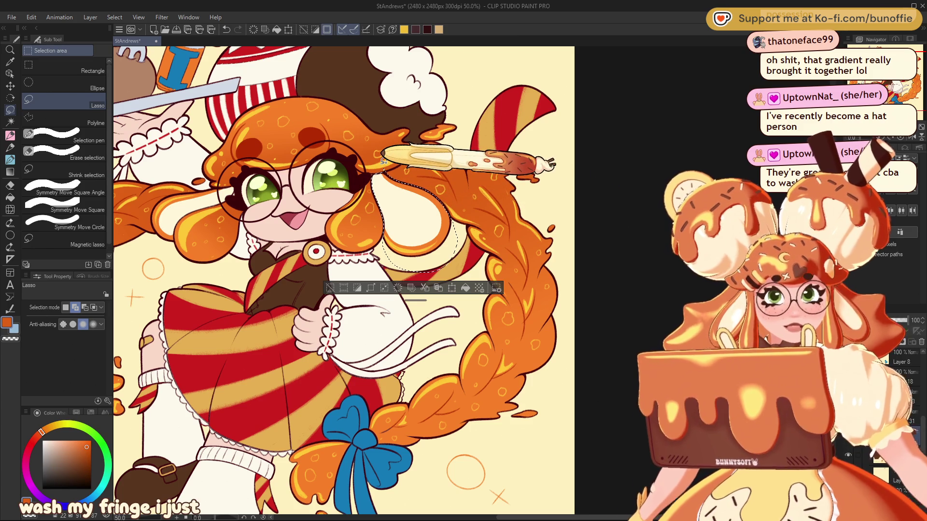
click(10, 173)
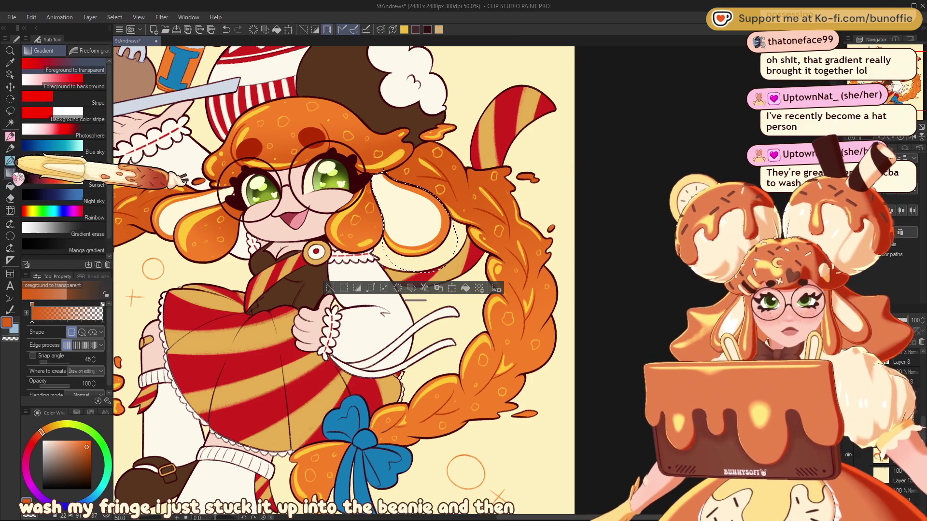
key(ctrl+z)
key(ctrl+z)
key(ctrl+minus)
drag(428, 280, 462, 278)
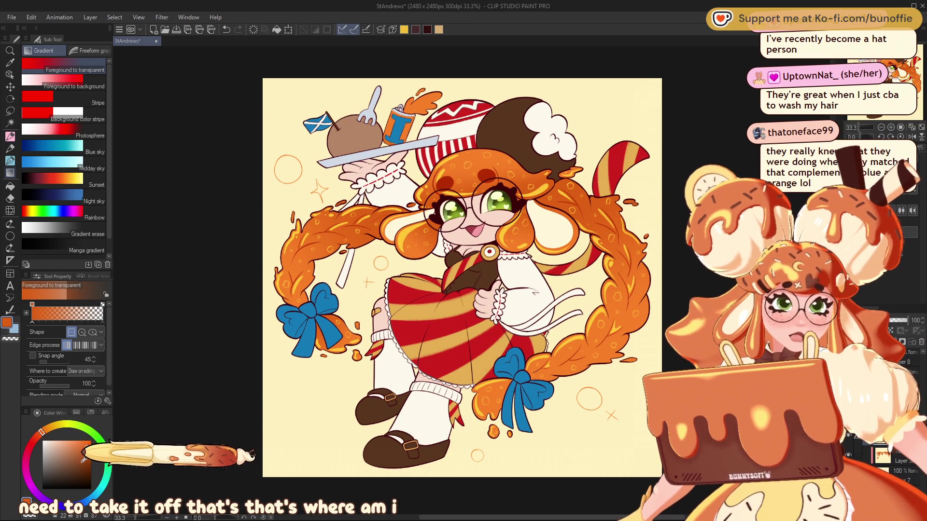
- Choose yellow-orange and the やわ肌ブラシ brush, then paint soft light over the left braid
drag(41, 432, 51, 427)
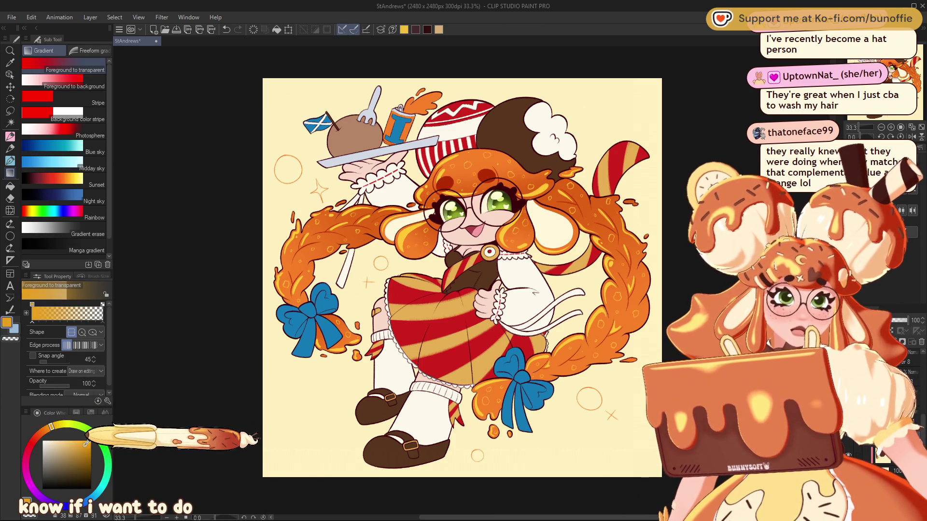
click(9, 136)
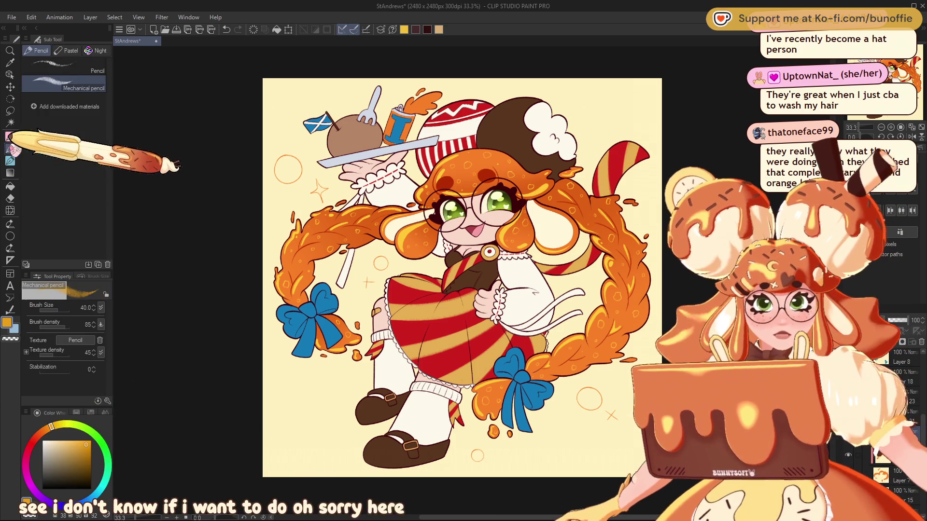
click(100, 124)
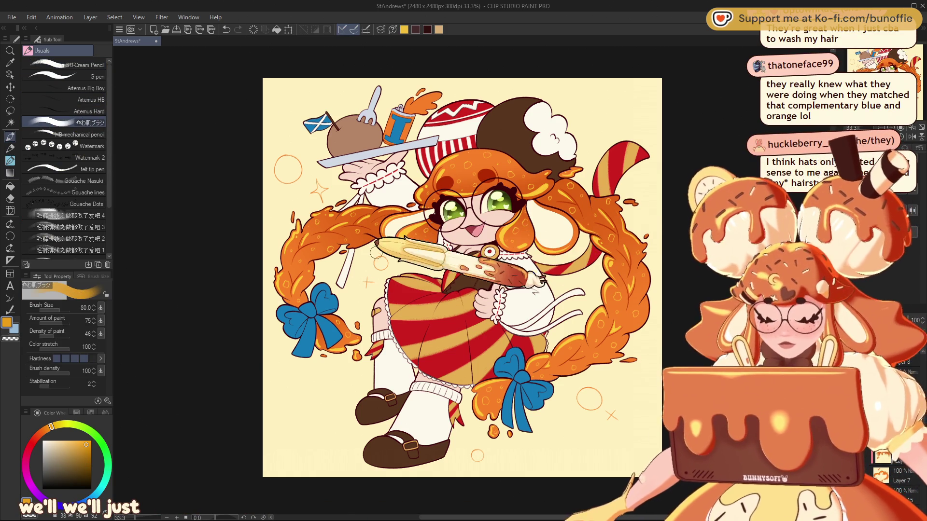
drag(369, 227, 367, 220)
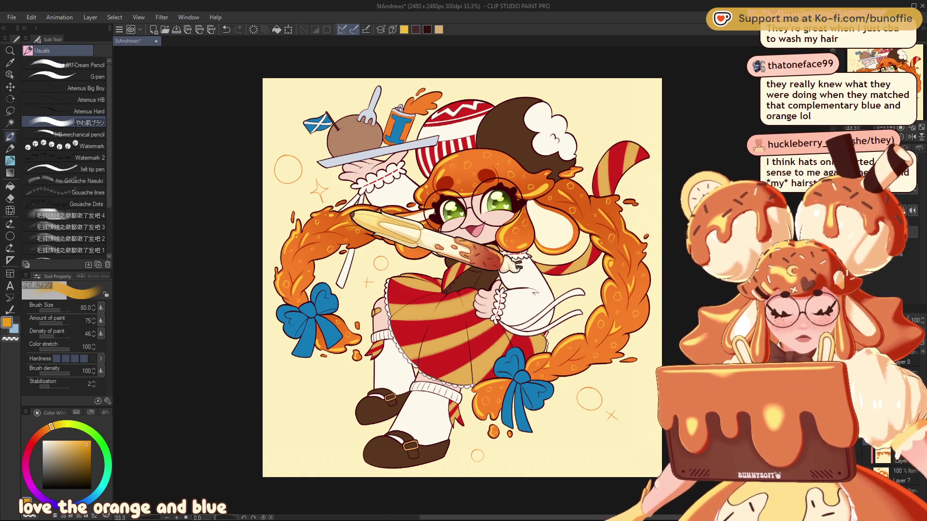
mouse_move(356, 219)
mouse_down()
mouse_move(295, 262)
mouse_move(309, 291)
mouse_move(349, 313)
mouse_move(388, 242)
mouse_move(463, 243)
mouse_move(463, 171)
mouse_move(457, 182)
mouse_move(513, 176)
mouse_up()
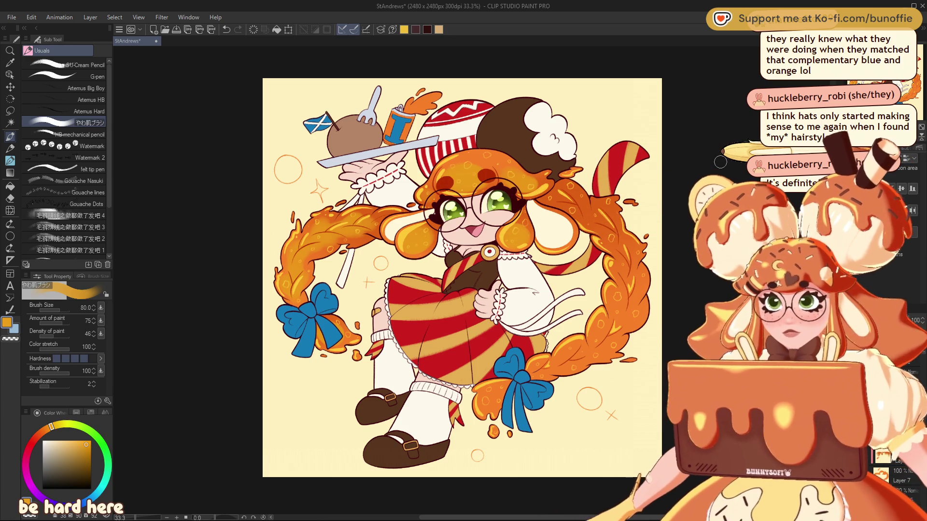
- Pan the illustration left and back toward the centre with the Space-key Hand tool
drag(721, 162, 571, 130)
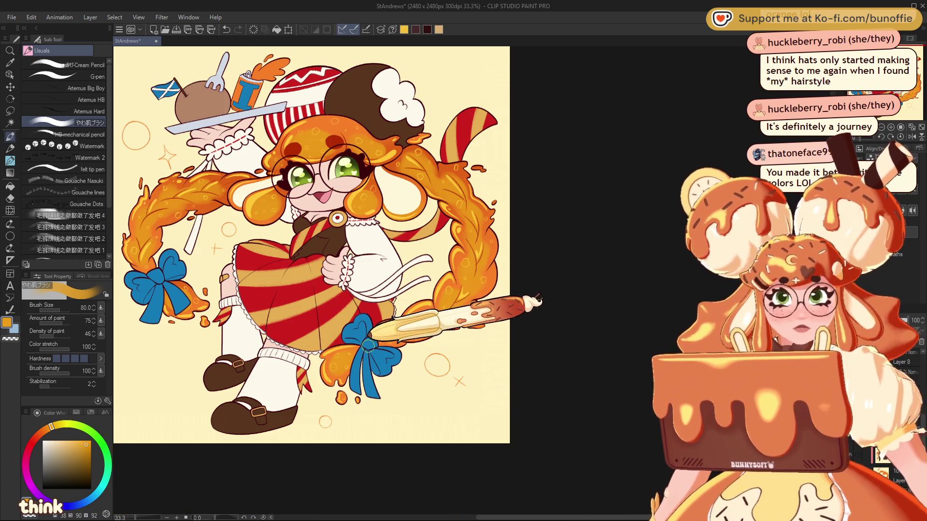
key(space)
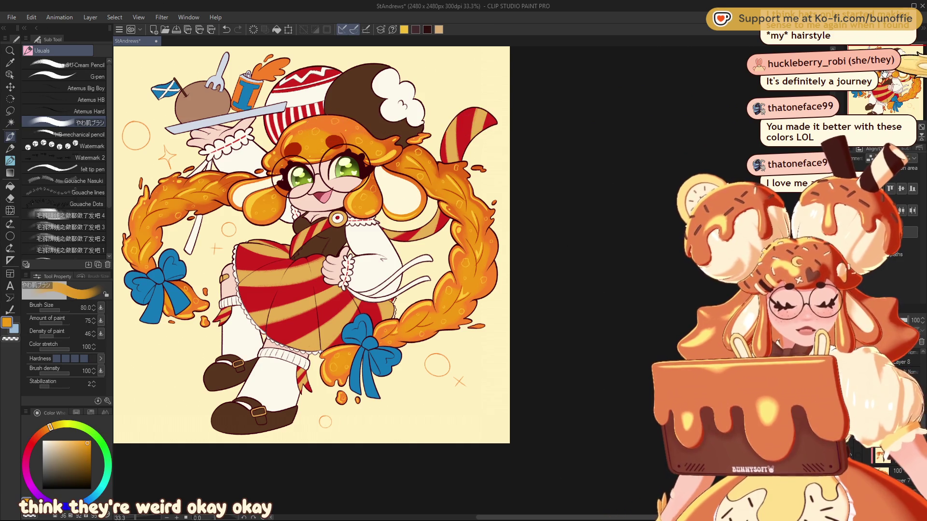
drag(311, 126, 475, 151)
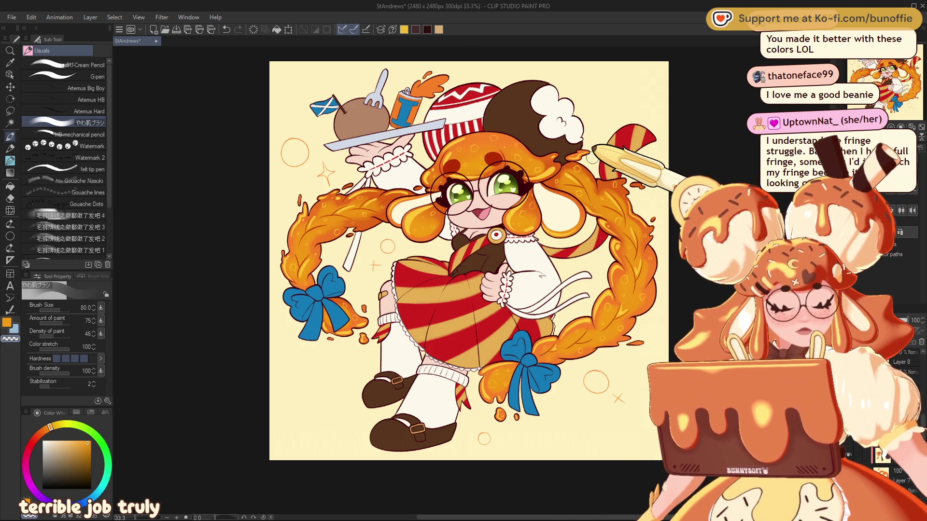
- Choose a paler yellow in the colour square and shrink the brush to 40
drag(468, 260, 480, 271)
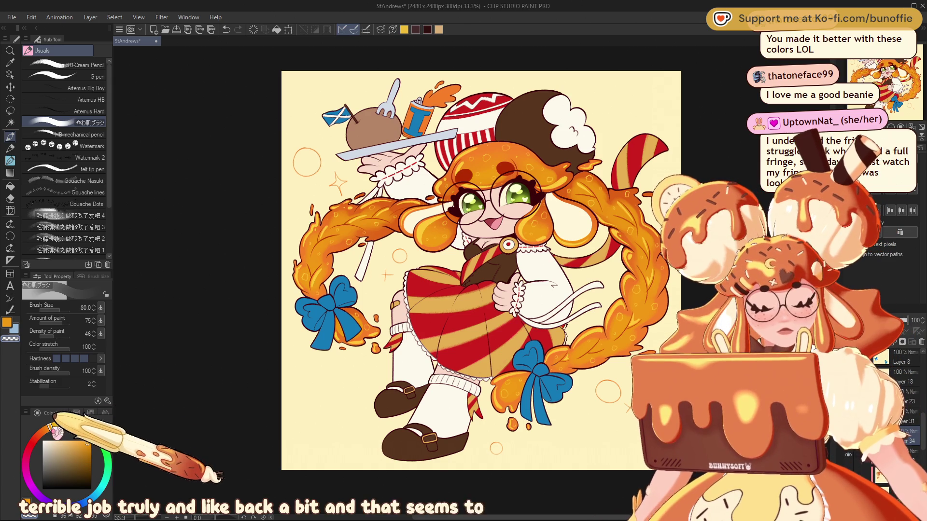
click(84, 440)
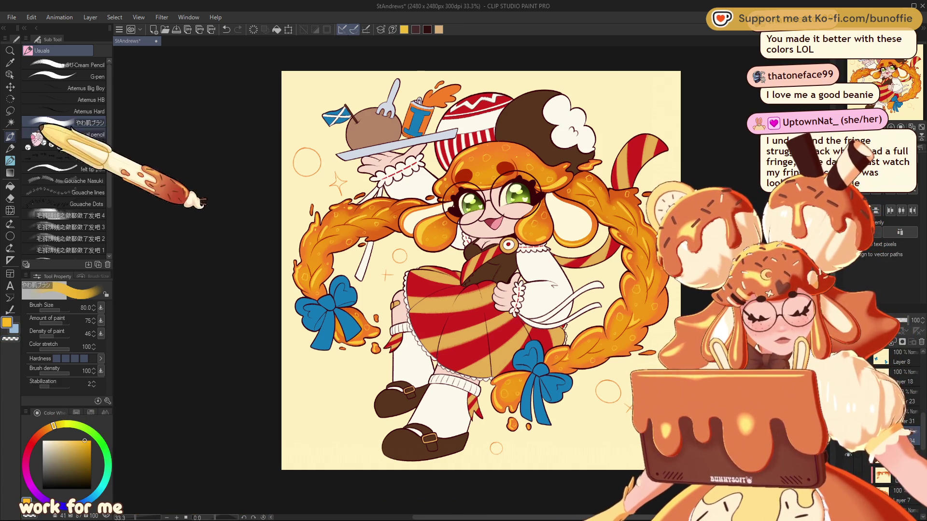
key(bracketleft)
key(bracketleft)
key(bracketleft)
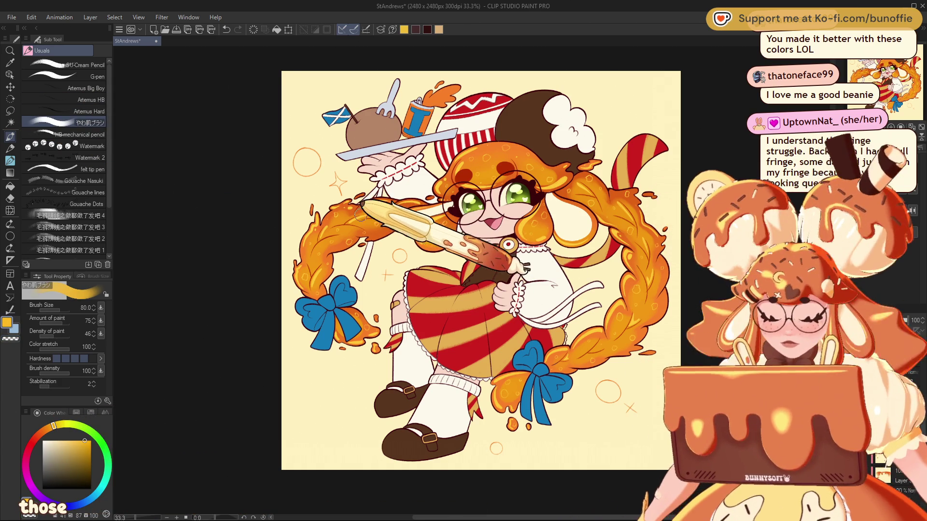
key(bracketleft)
- Paint pale yellow light over the left braid, the top of the hair and the fringe
mouse_move(360, 221)
mouse_down()
mouse_move(324, 238)
mouse_move(314, 276)
mouse_up()
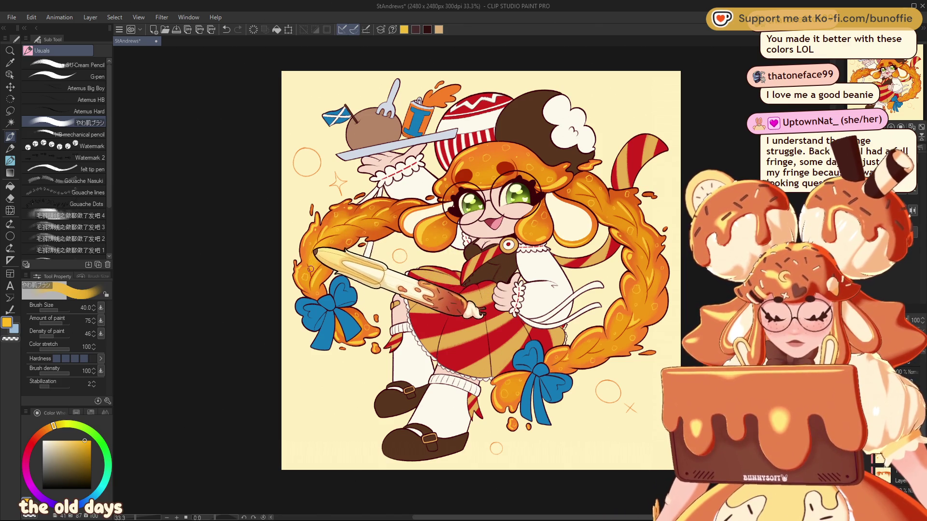
mouse_move(314, 277)
mouse_down()
mouse_move(478, 176)
mouse_move(538, 236)
mouse_up()
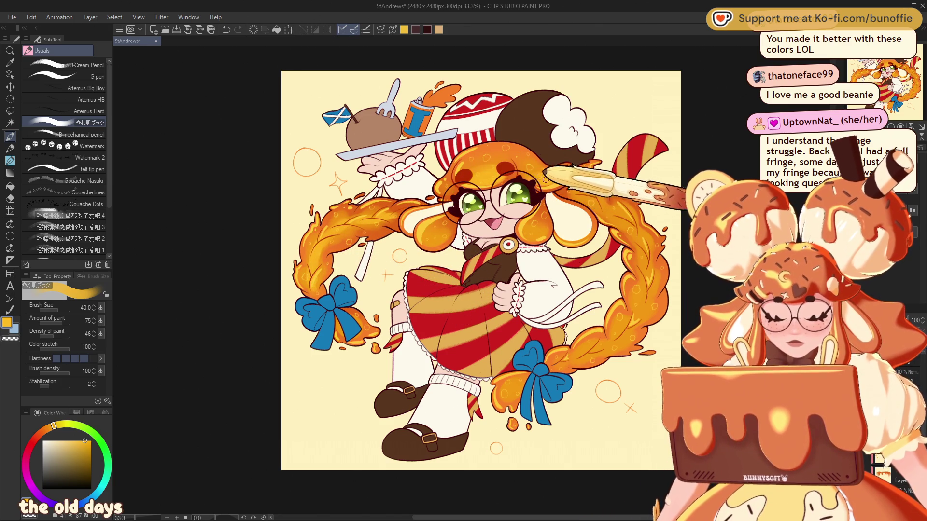
mouse_move(538, 235)
mouse_down()
mouse_move(434, 237)
mouse_move(910, 76)
mouse_up()
drag(772, 123, 685, 125)
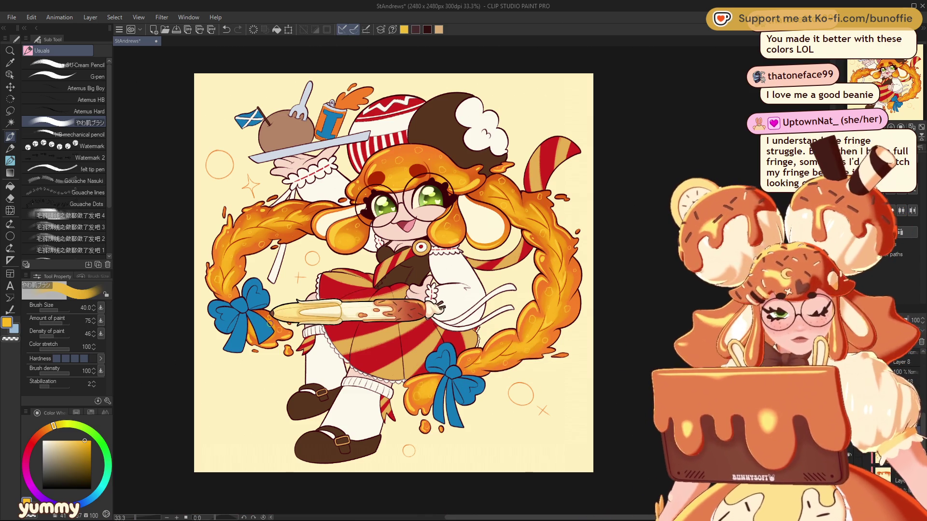
drag(386, 265, 478, 265)
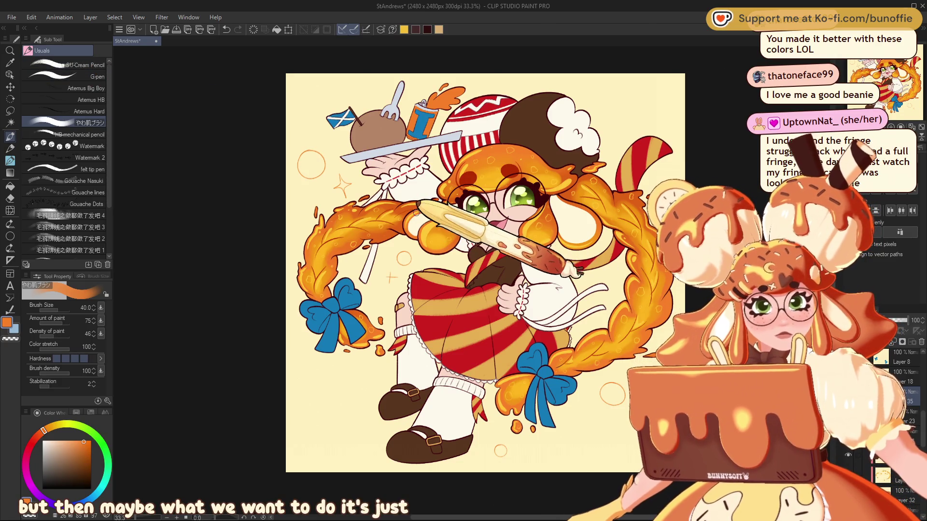
scroll(877, 78, up, 2)
scroll(877, 77, up, 2)
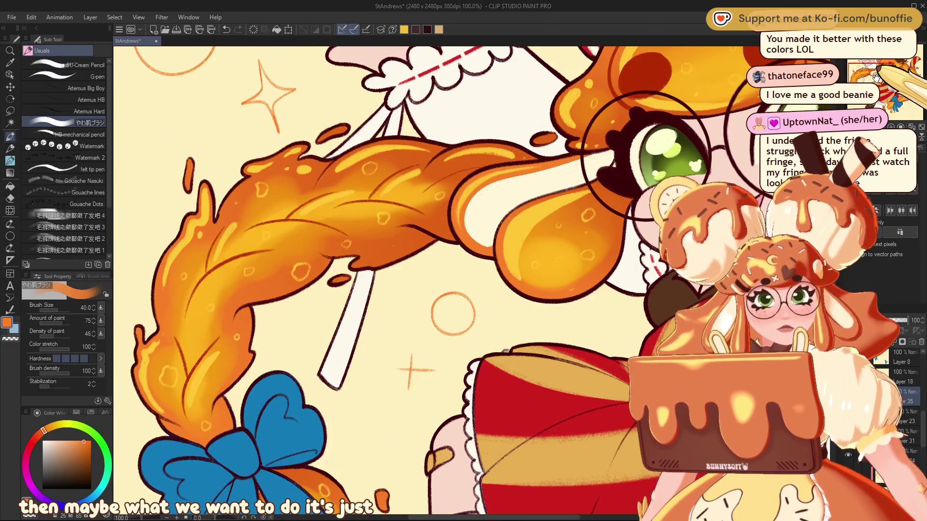
key(bracketleft)
key(bracketleft)
key(bracketleft)
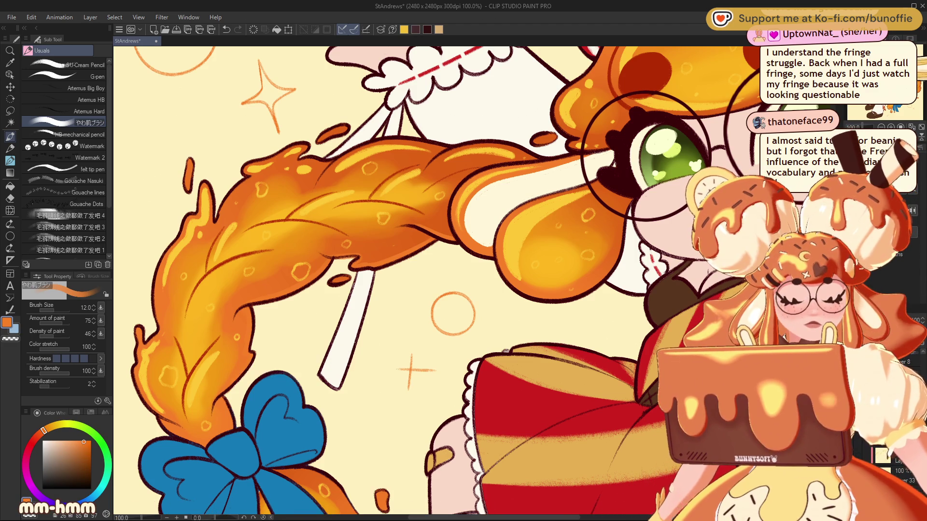
drag(232, 382, 341, 413)
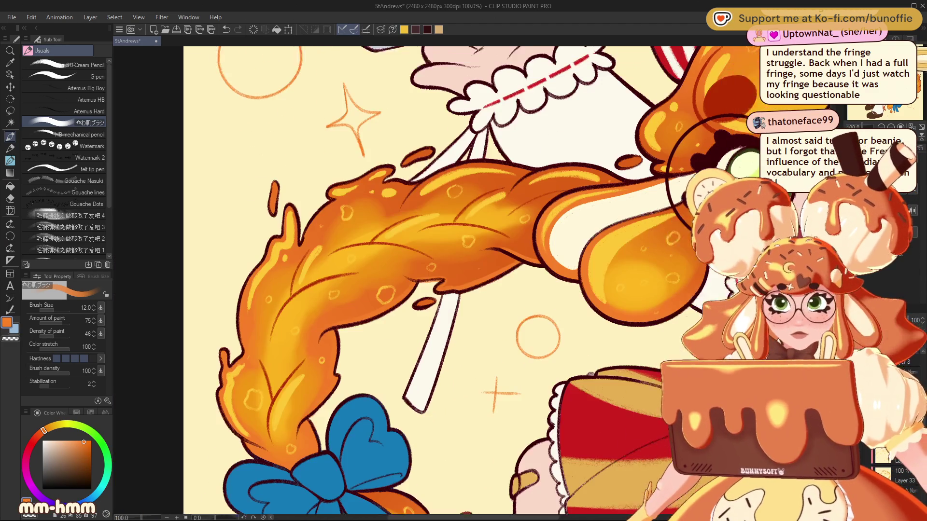
drag(531, 193, 169, 372)
drag(589, 347, 353, 218)
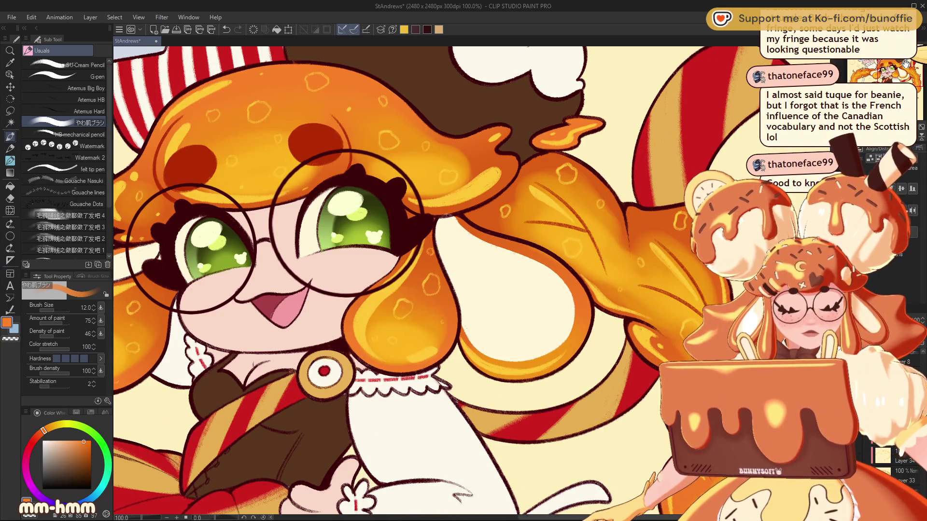
- Zoom out to 33.3% and pan so the full chibi artwork fits the window
mouse_move(338, 290)
mouse_down()
mouse_move(312, 225)
mouse_move(504, 275)
mouse_up()
key(ctrl+minus)
key(ctrl+0)
key(ctrl+plus)
drag(881, 77, 878, 79)
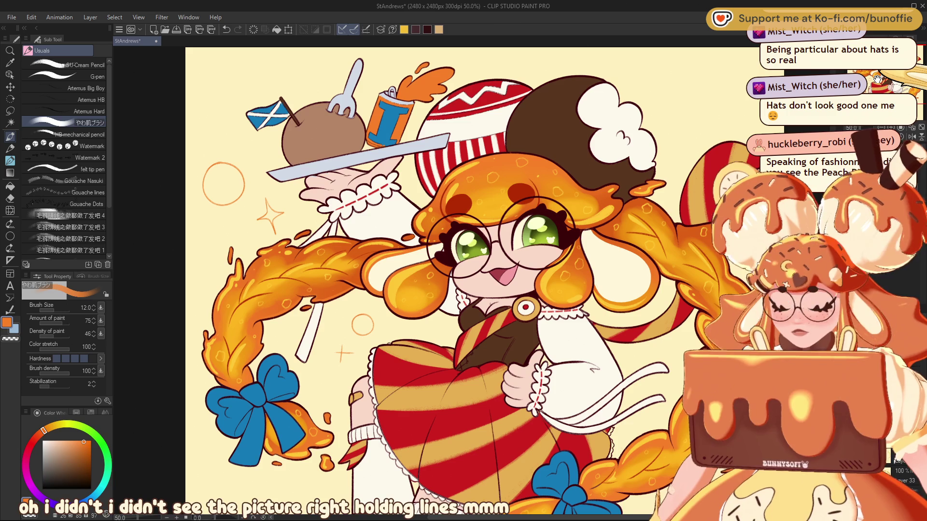
mouse_move(483, 270)
mouse_down()
mouse_move(563, 242)
mouse_move(569, 253)
mouse_move(498, 287)
mouse_up()
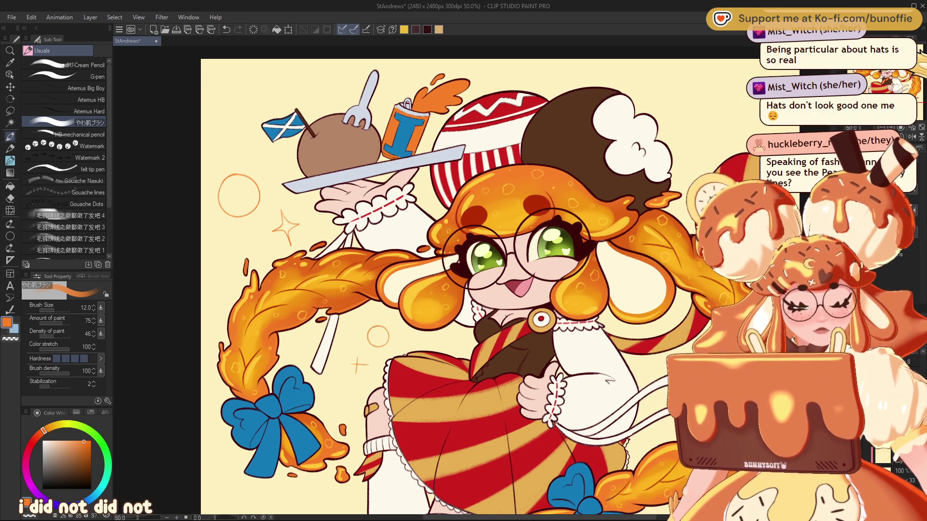
scroll(475, 280, down, 1)
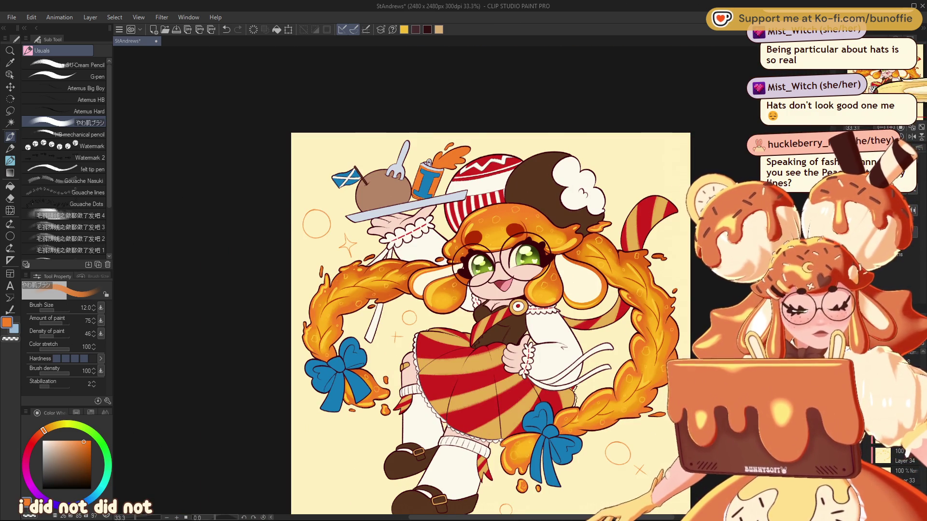
- Review the lower braid and face at several zoom levels, then pick pale cream as the colour
scroll(333, 338, up, 2)
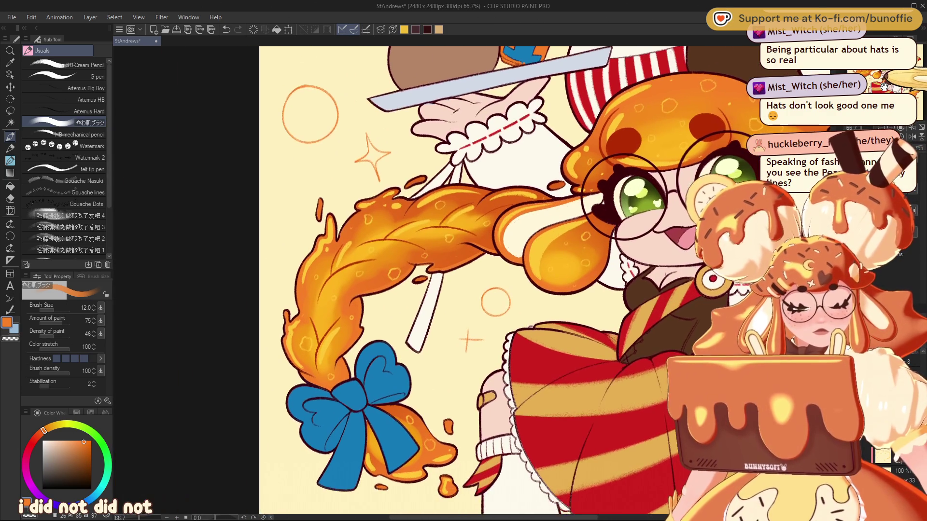
drag(360, 289, 425, 275)
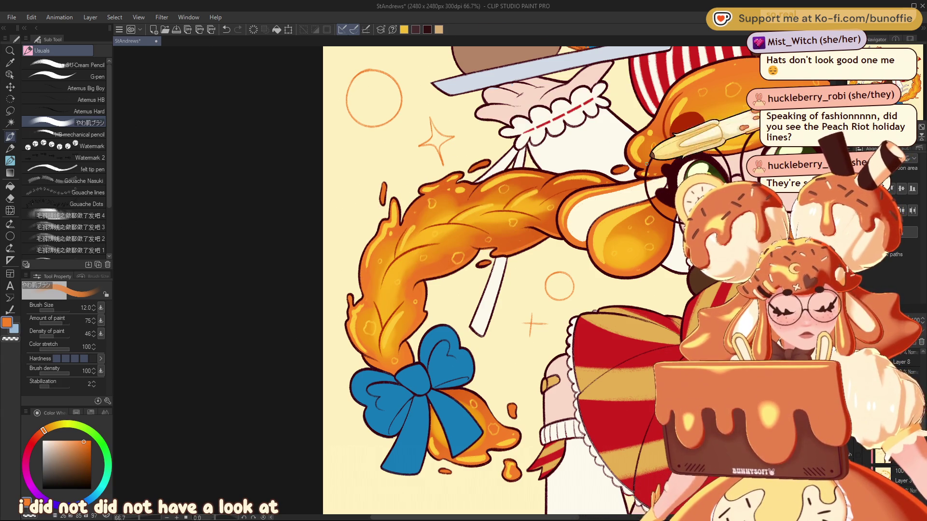
drag(640, 153, 408, 150)
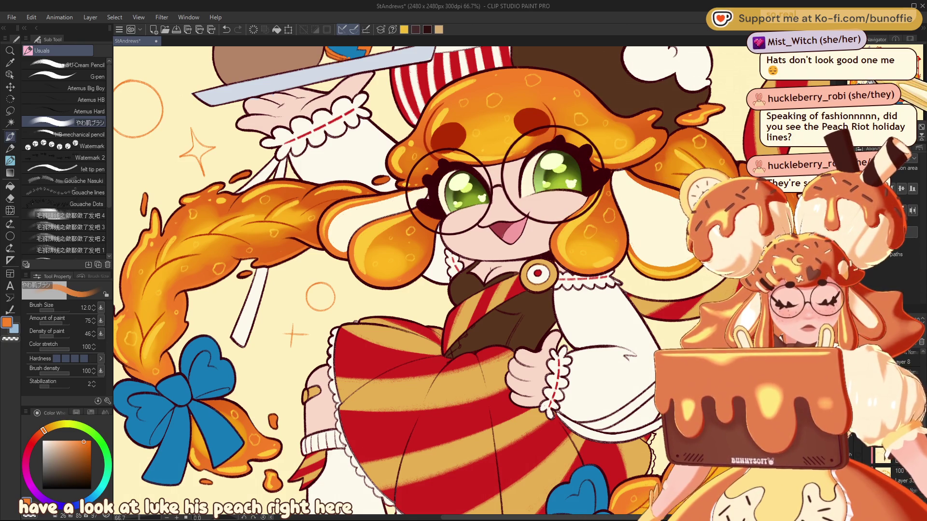
key(ctrl+minus)
key(ctrl+minus)
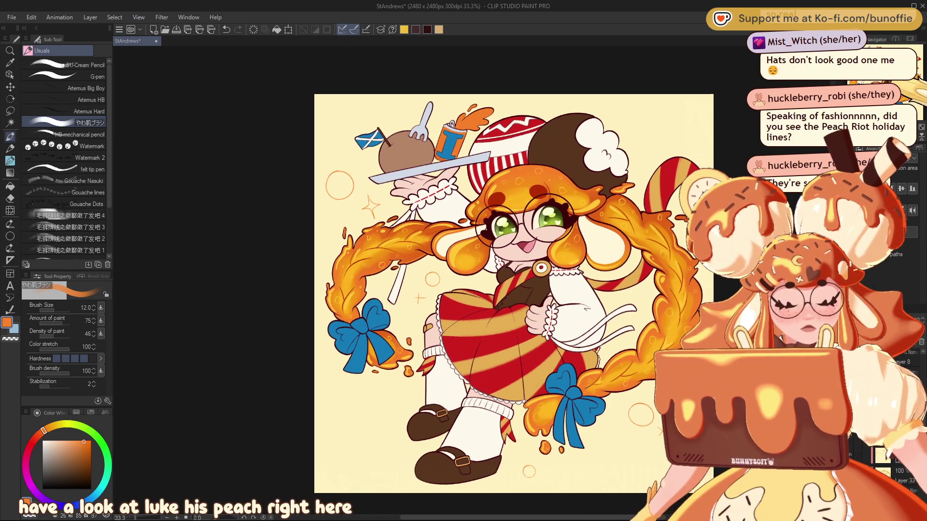
key(ctrl+minus)
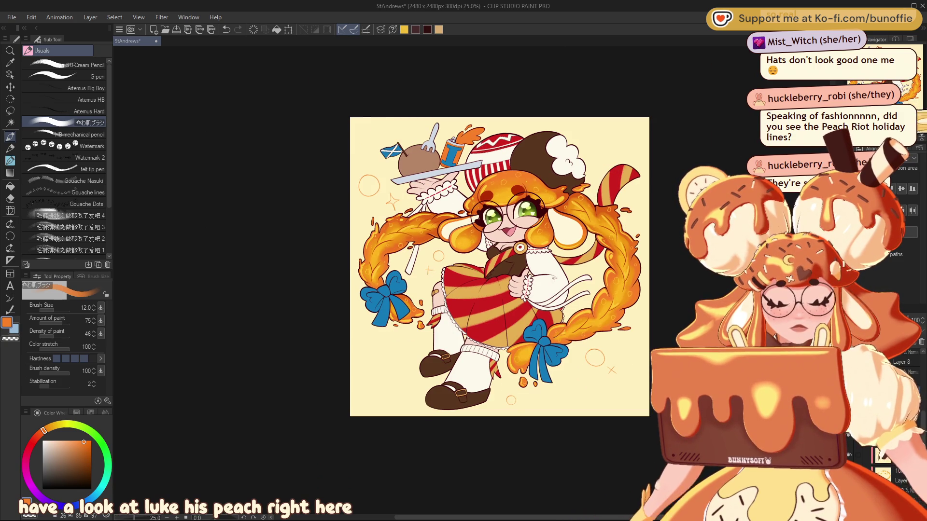
key(ctrl+plus)
key(ctrl+plus)
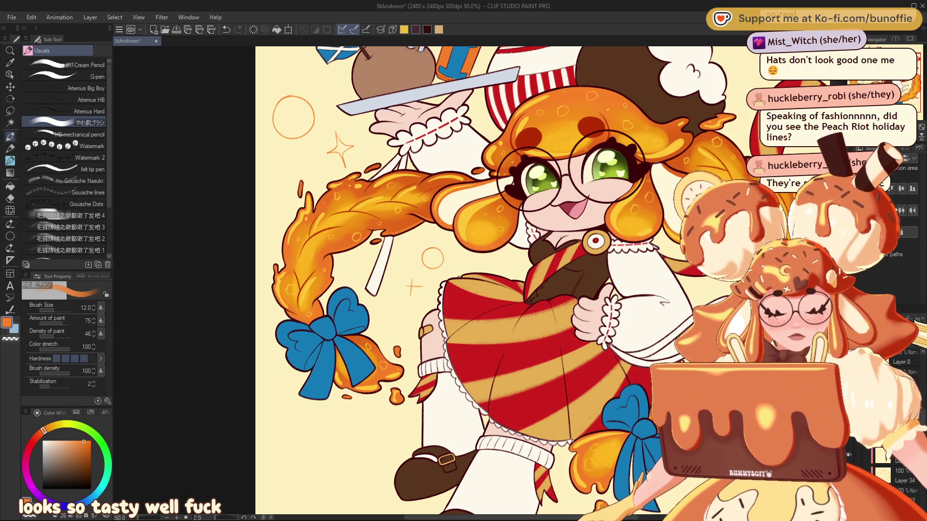
click(56, 441)
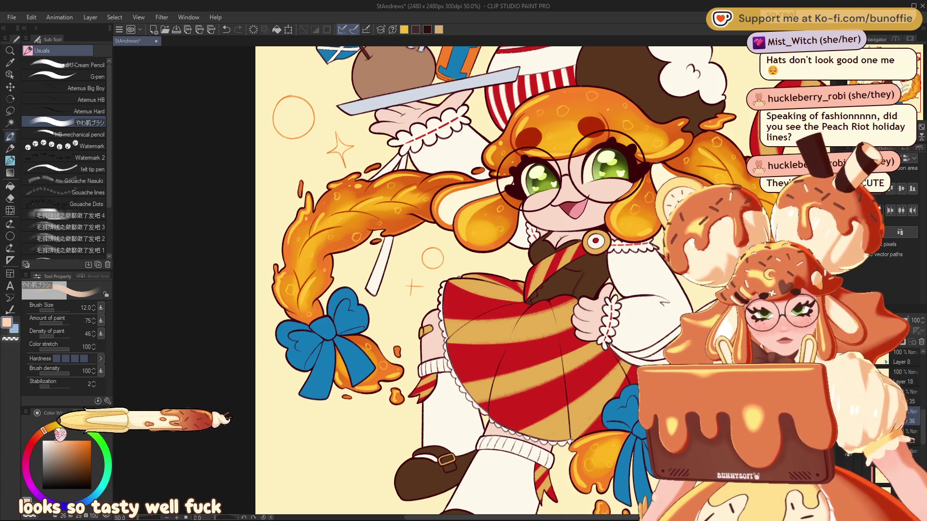
- Select the SU-Cream Pencil in pale cream at size 6.0 and pan to the right braid
click(63, 426)
click(72, 65)
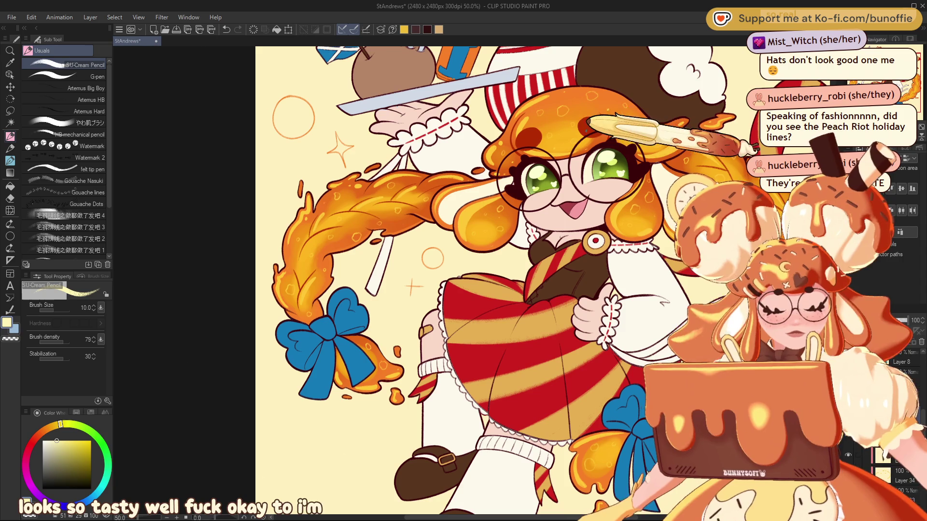
scroll(563, 194, up, 5)
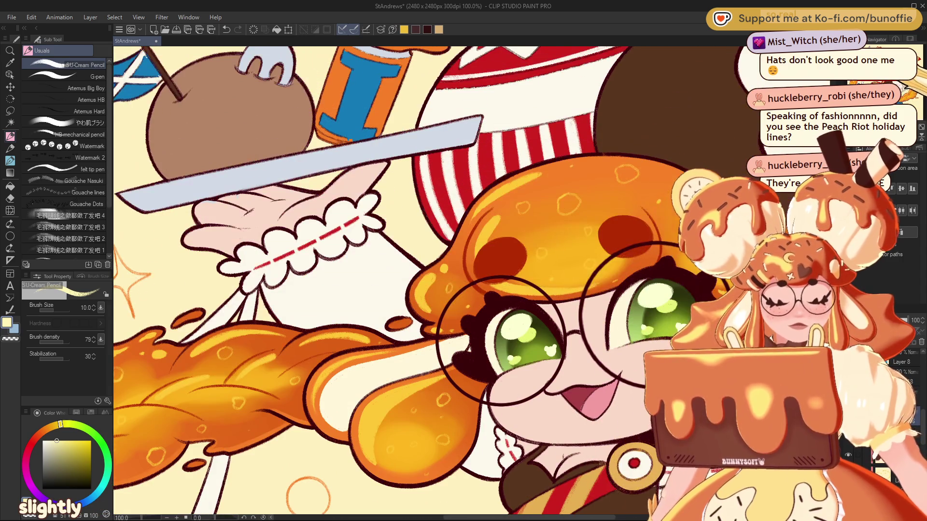
key(bracketleft)
key(bracketleft)
key(bracketleft)
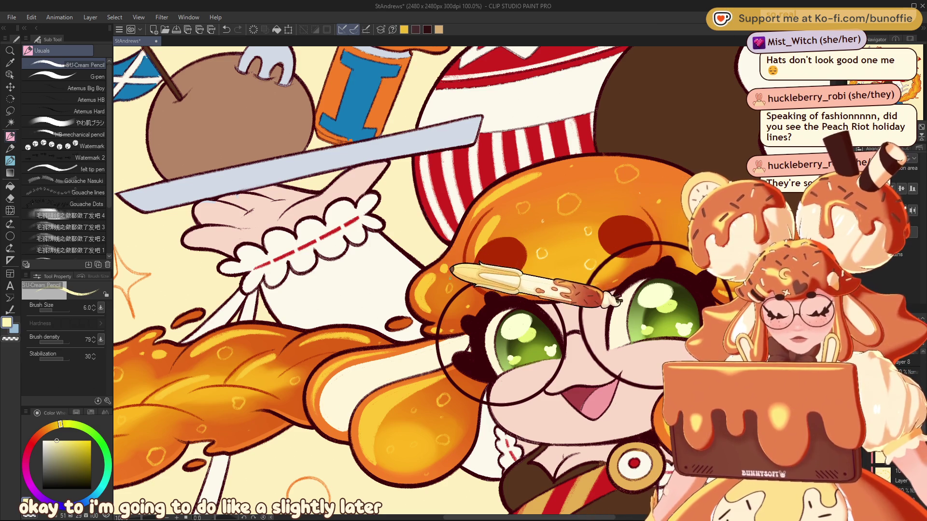
drag(547, 207, 214, 77)
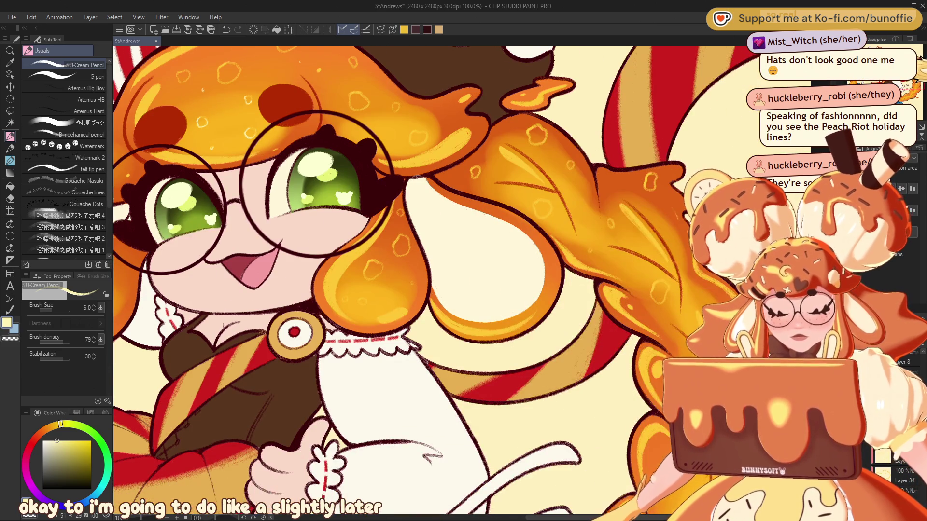
drag(386, 296, 432, 296)
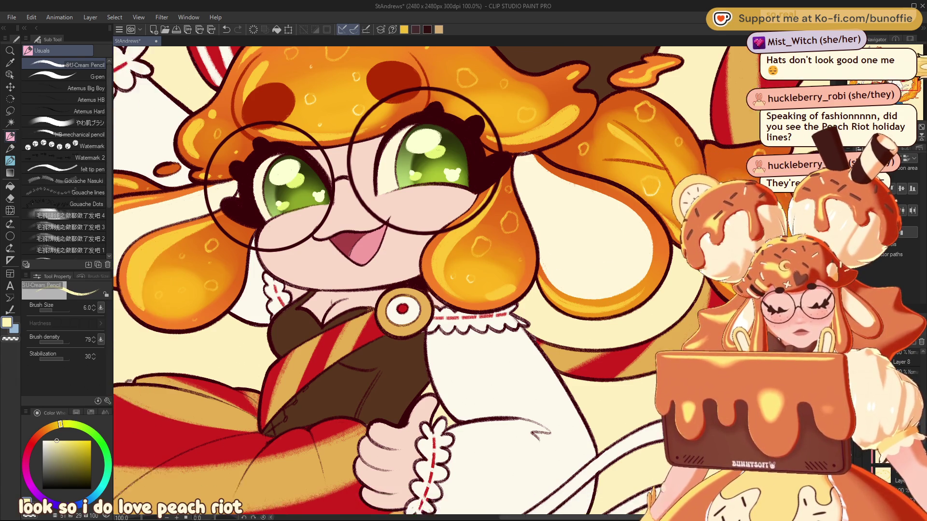
drag(714, 289, 499, 189)
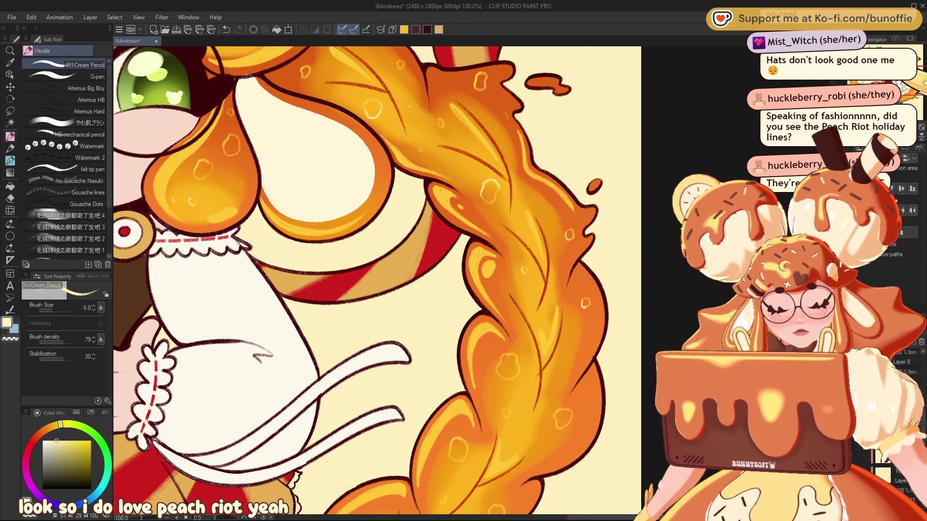
drag(567, 234, 529, 88)
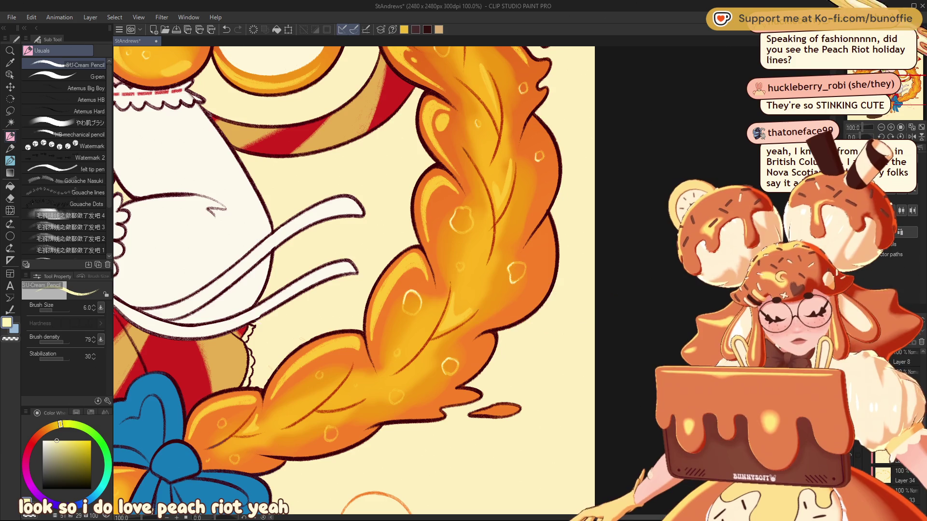
drag(435, 169, 464, 362)
drag(434, 217, 442, 328)
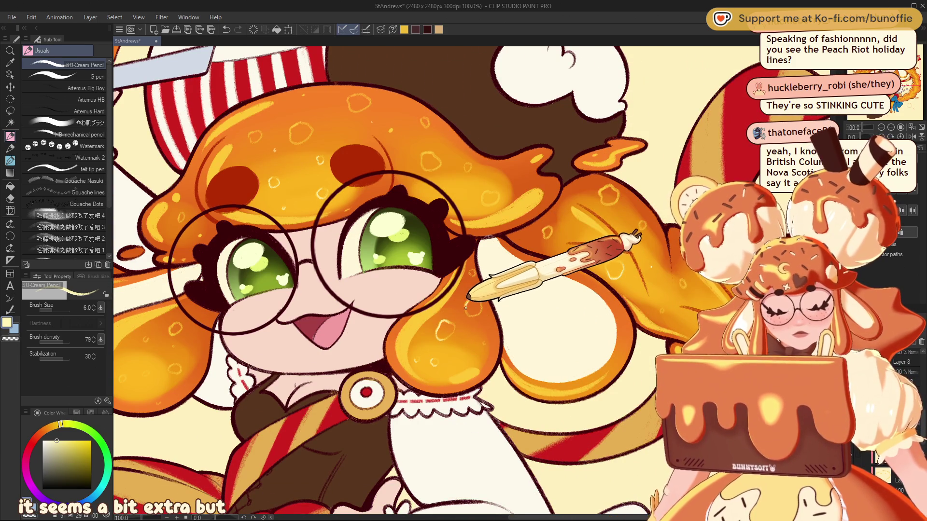
drag(472, 317, 623, 295)
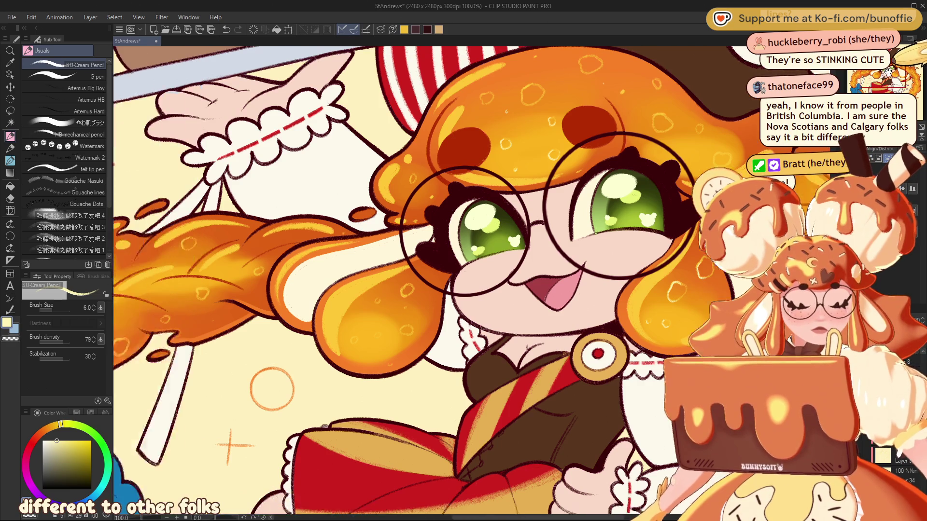
drag(629, 283, 922, 290)
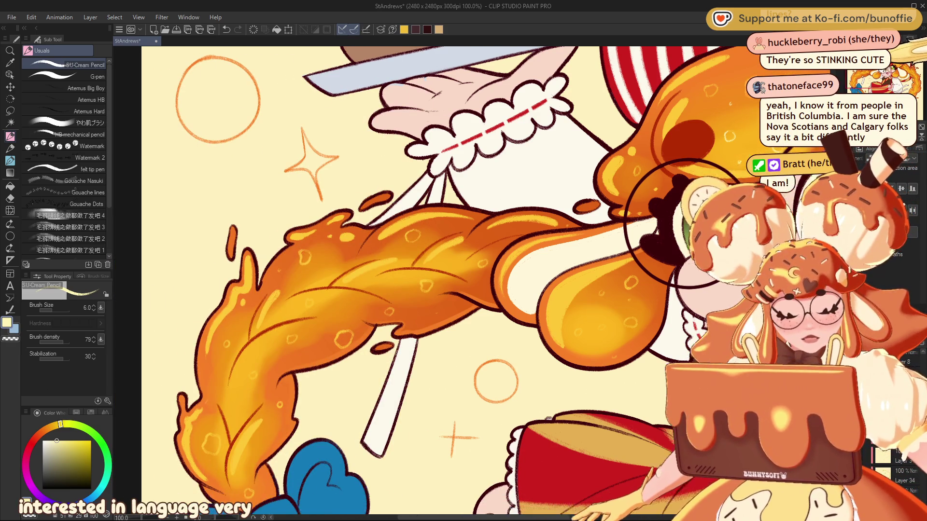
drag(391, 237, 556, 153)
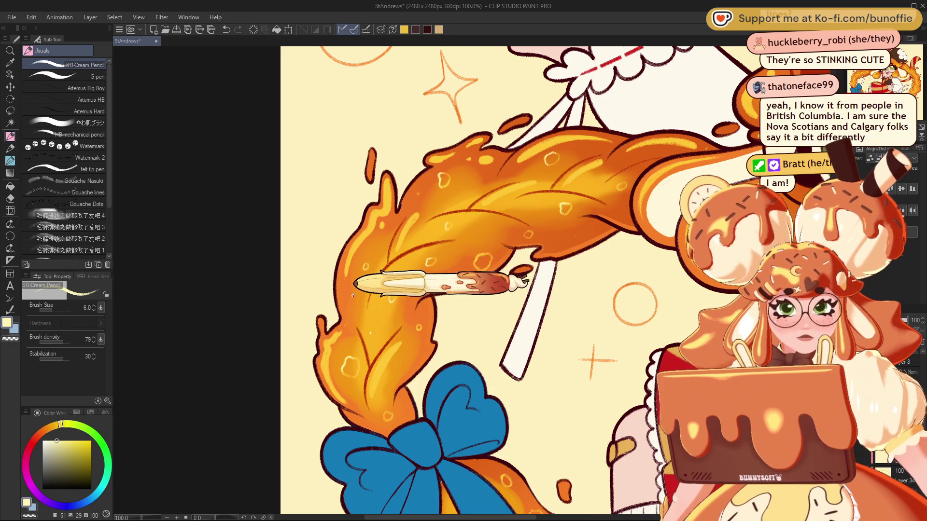
click(881, 72)
drag(881, 73, 883, 77)
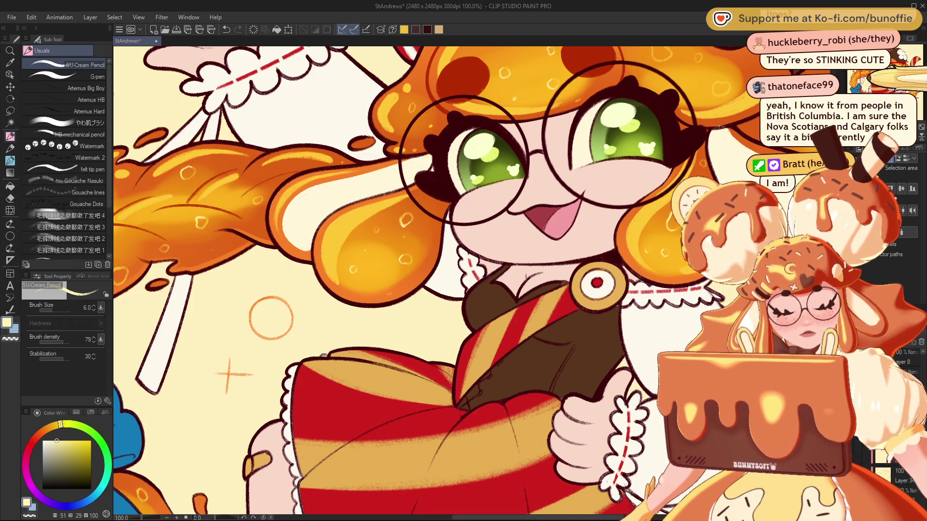
scroll(894, 82, down, 3)
drag(895, 82, 891, 87)
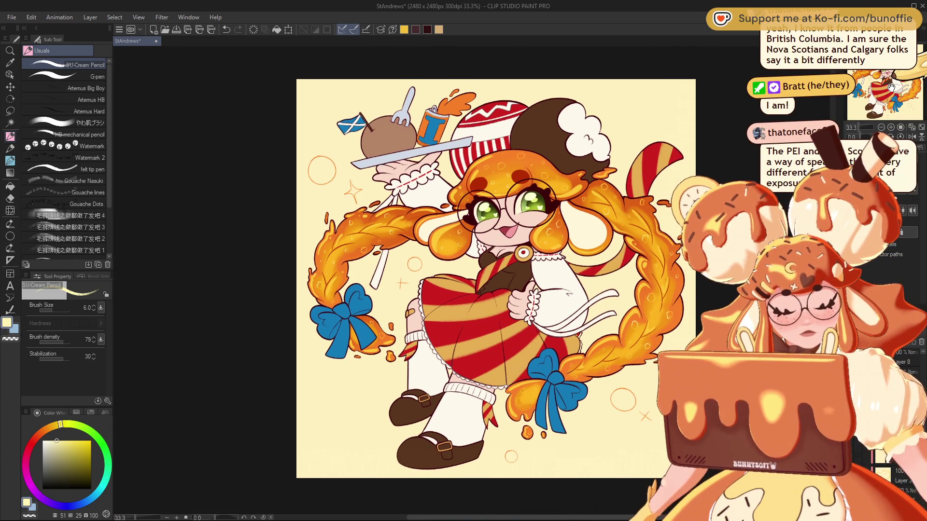
scroll(891, 88, up, 3)
drag(891, 87, 883, 82)
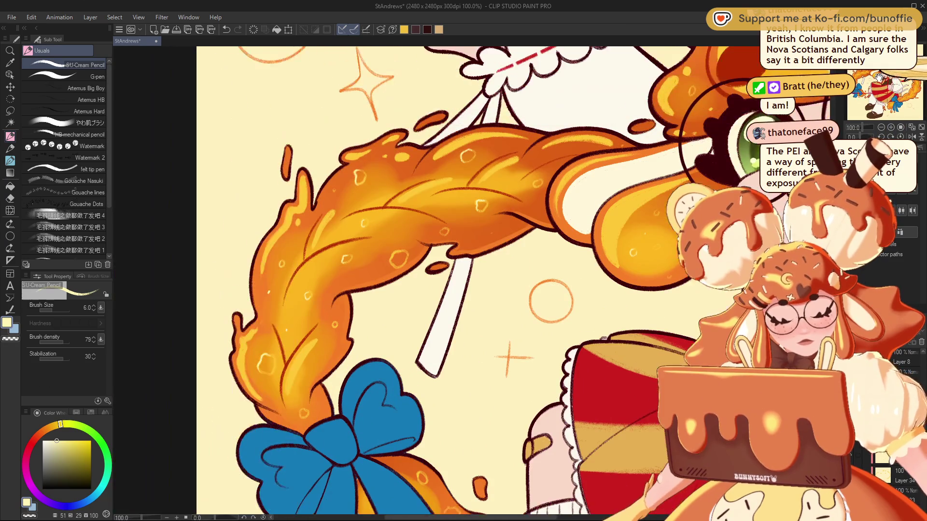
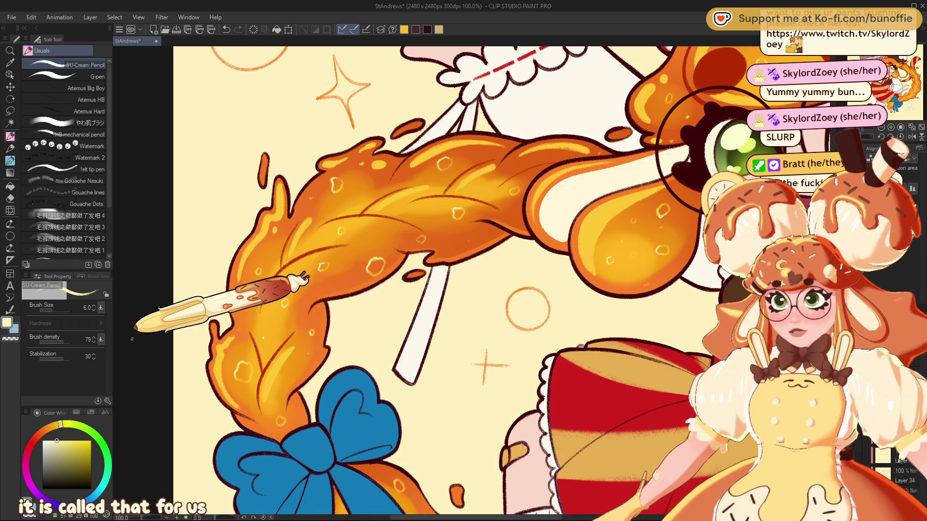
- Pan, rotate and zoom around the character to close in on the lower braid's blue bow
drag(132, 339, 8, 502)
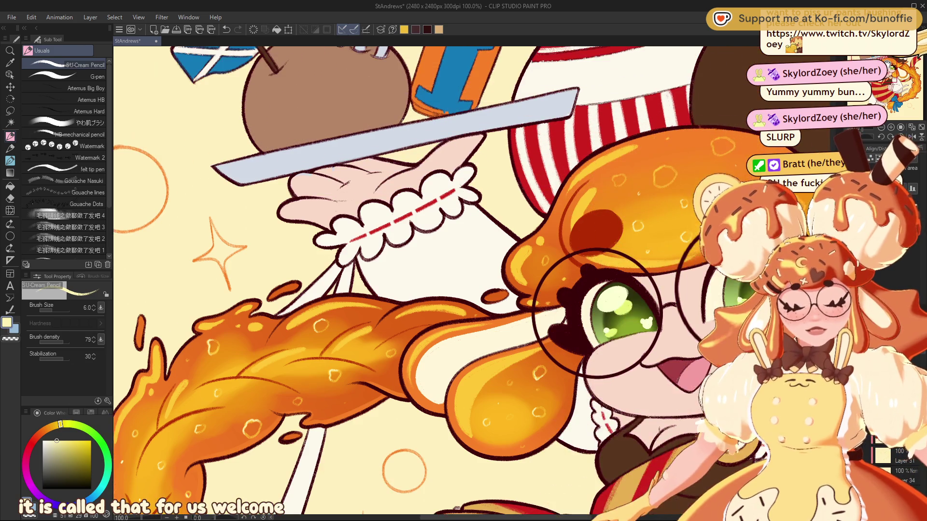
drag(435, 290, 410, 247)
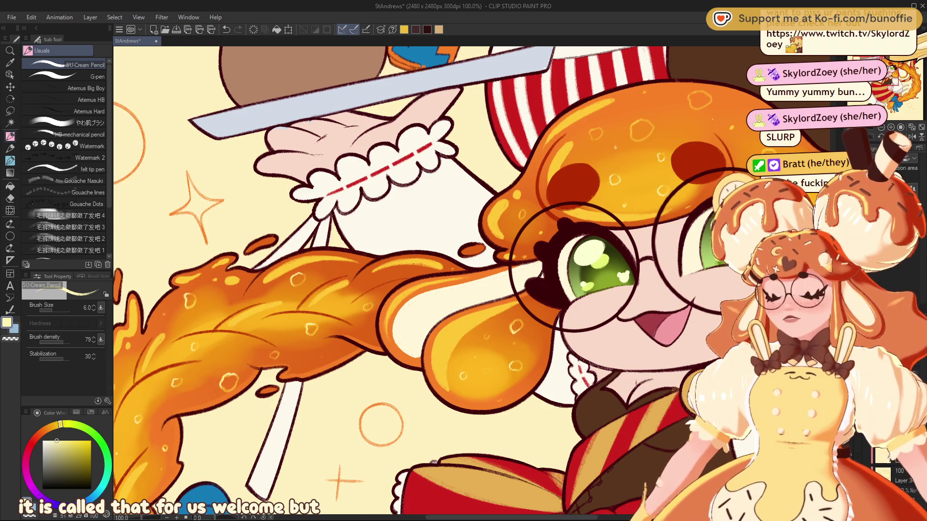
mouse_move(599, 266)
mouse_down()
mouse_move(393, 341)
mouse_move(357, 319)
mouse_up()
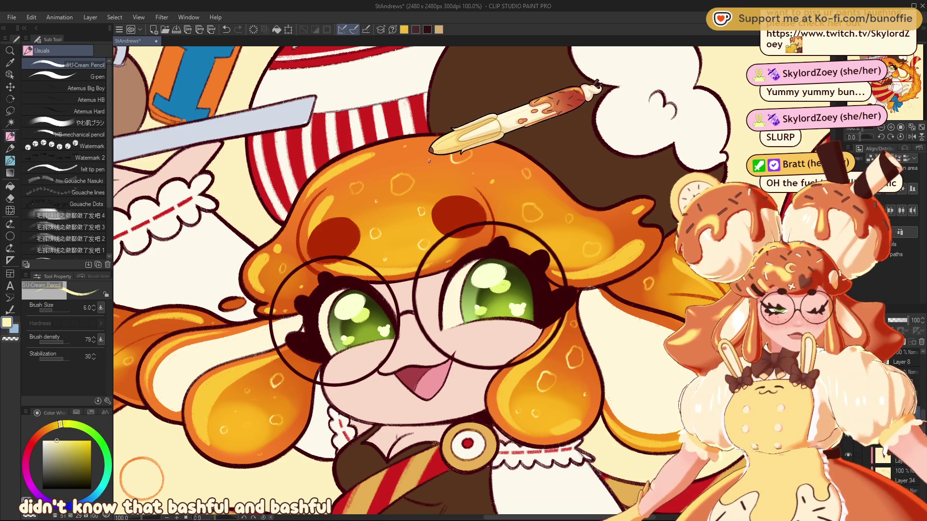
drag(604, 314, 425, 154)
mouse_move(435, 289)
mouse_down()
mouse_move(427, 246)
mouse_move(365, 97)
mouse_up()
mouse_move(364, 290)
mouse_down()
mouse_move(312, 285)
mouse_move(292, 270)
mouse_up()
mouse_move(467, 342)
mouse_down()
mouse_move(464, 275)
mouse_move(484, 171)
mouse_up()
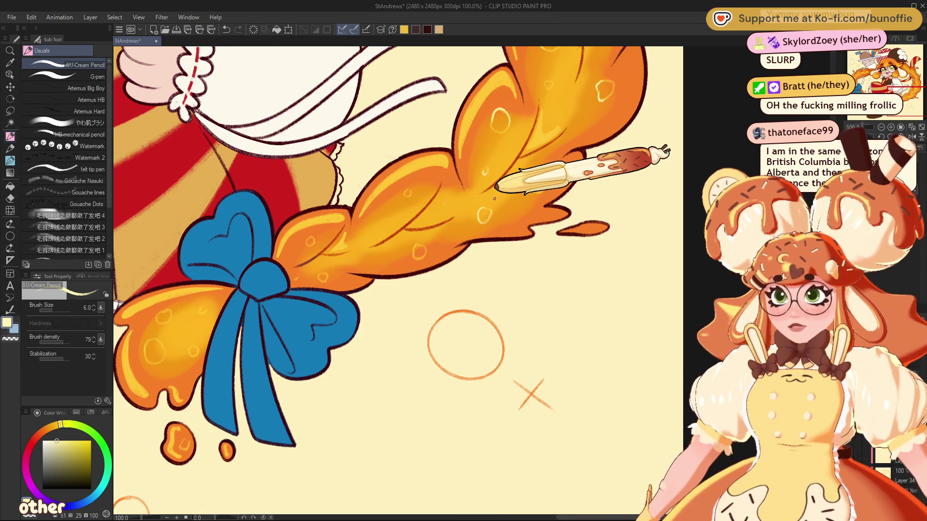
drag(883, 82, 864, 89)
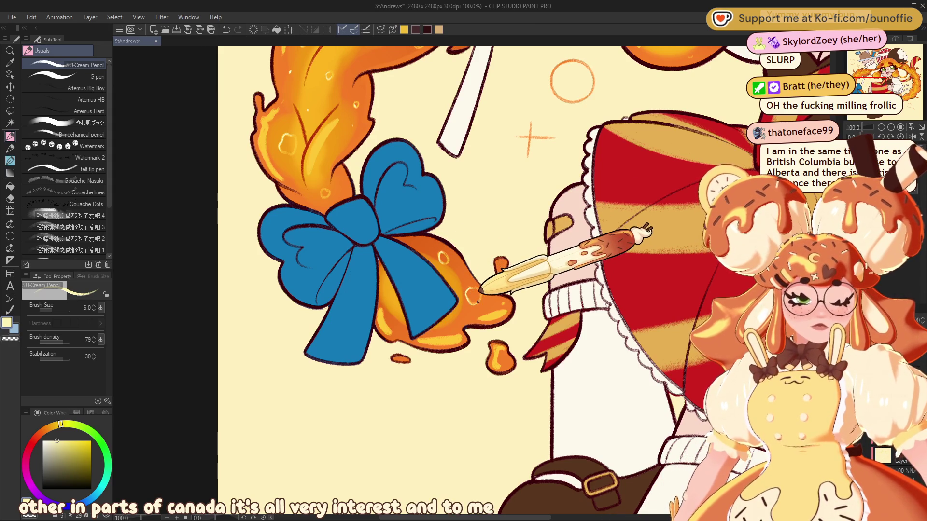
drag(865, 89, 867, 78)
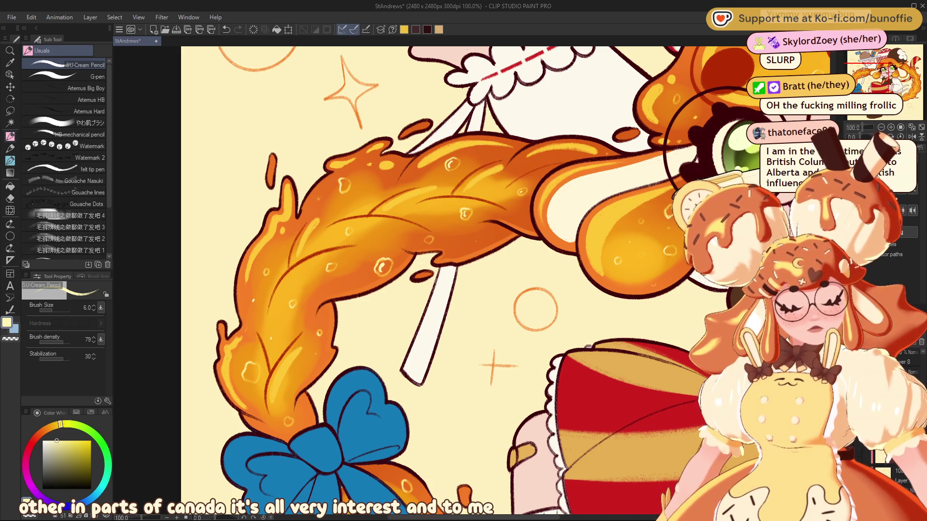
click(887, 67)
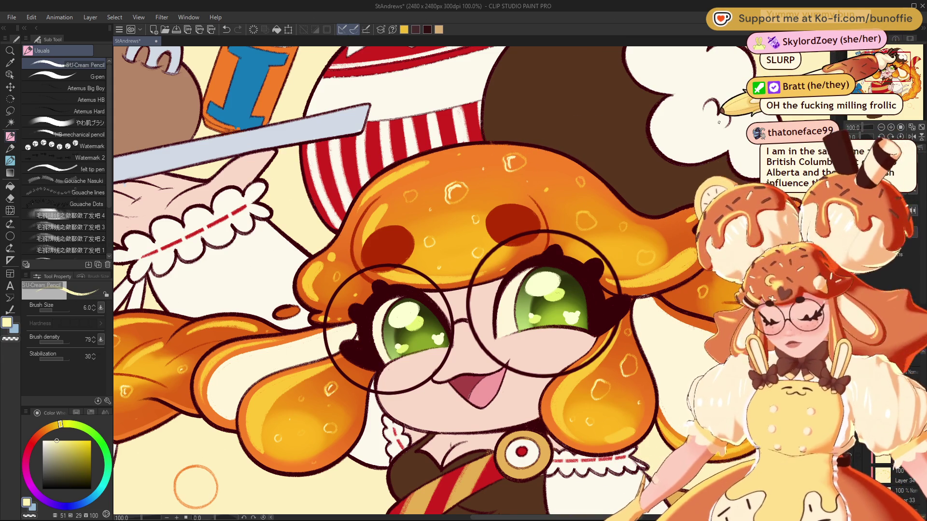
drag(718, 122, 893, 65)
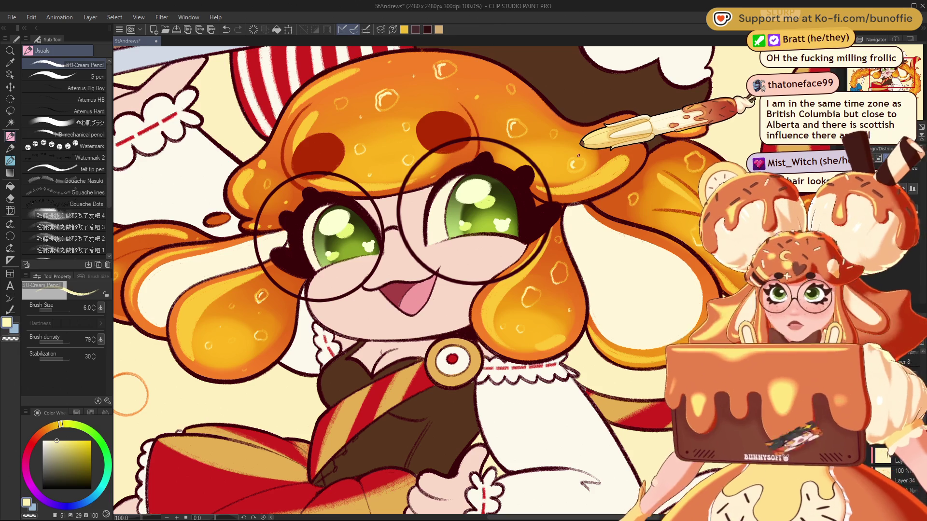
key(ctrl+minus)
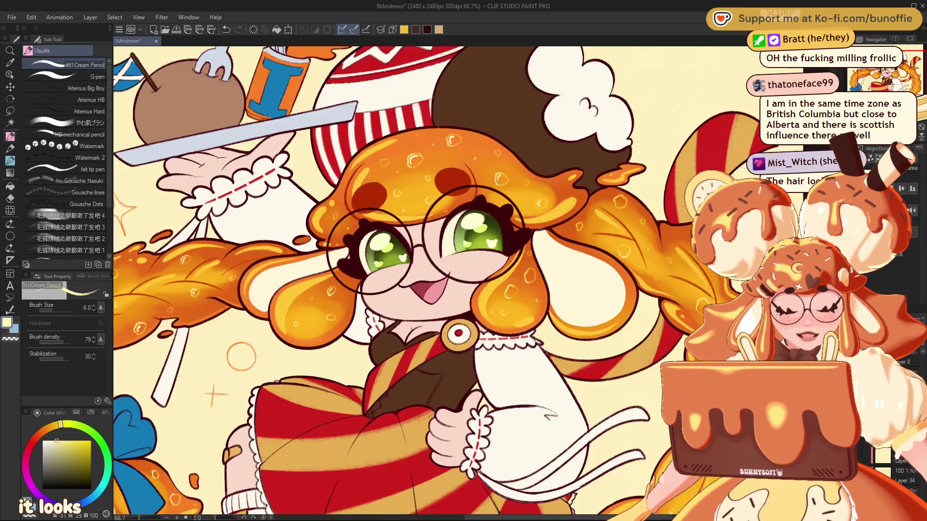
key(ctrl+minus)
key(ctrl+minus)
drag(881, 86, 895, 89)
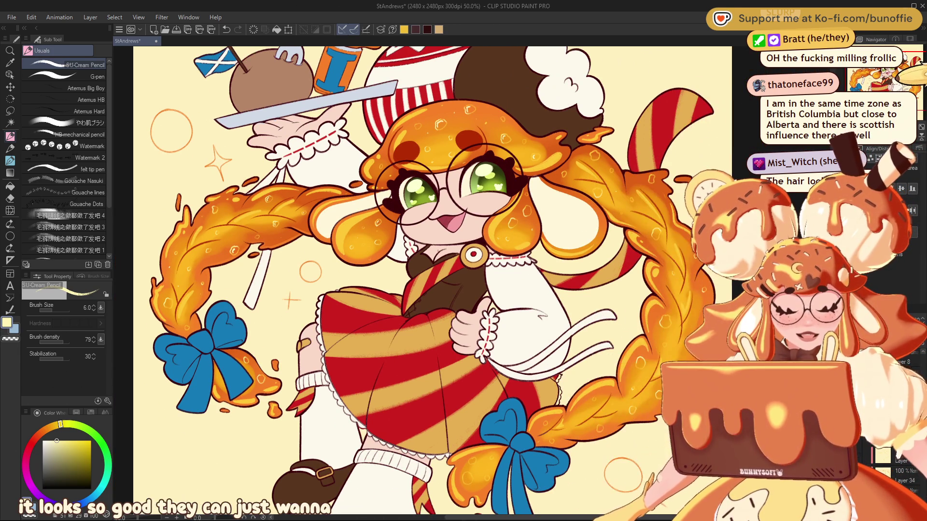
key(ctrl+plus)
key(ctrl+plus)
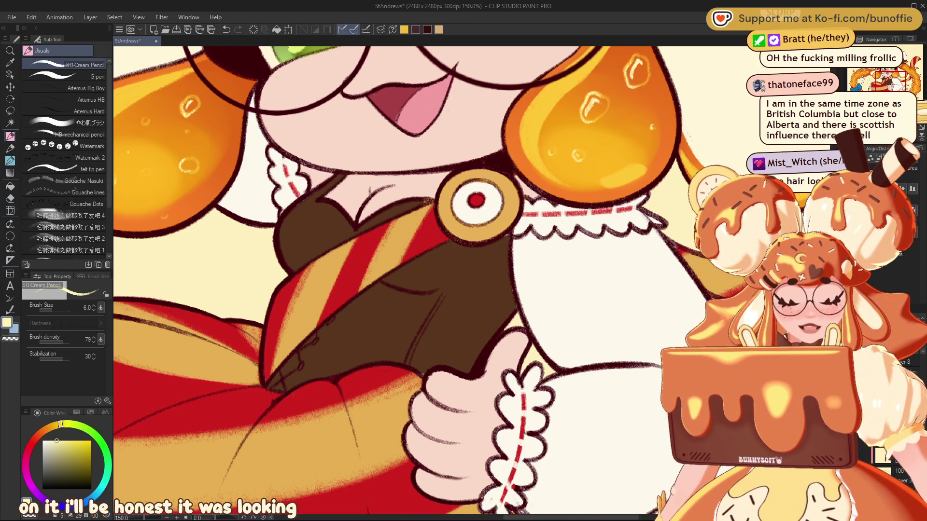
scroll(582, 154, down, 5)
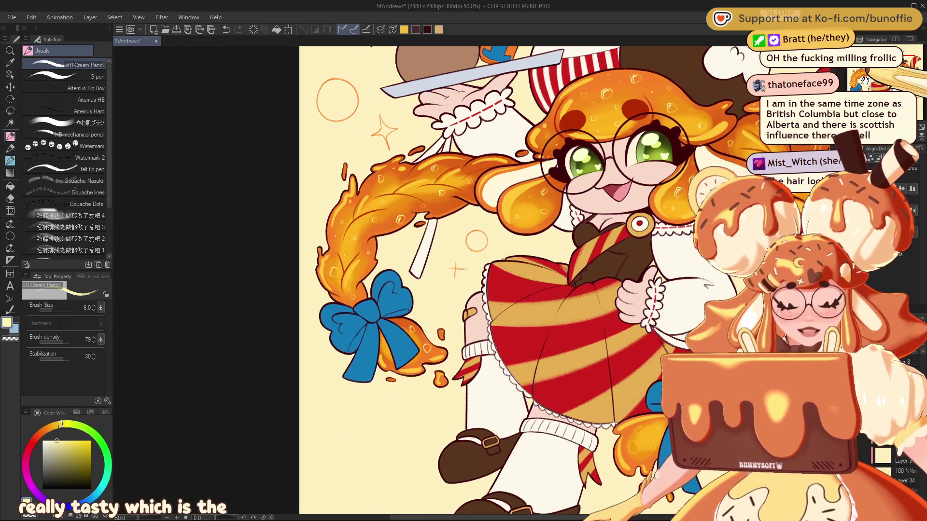
drag(865, 80, 902, 86)
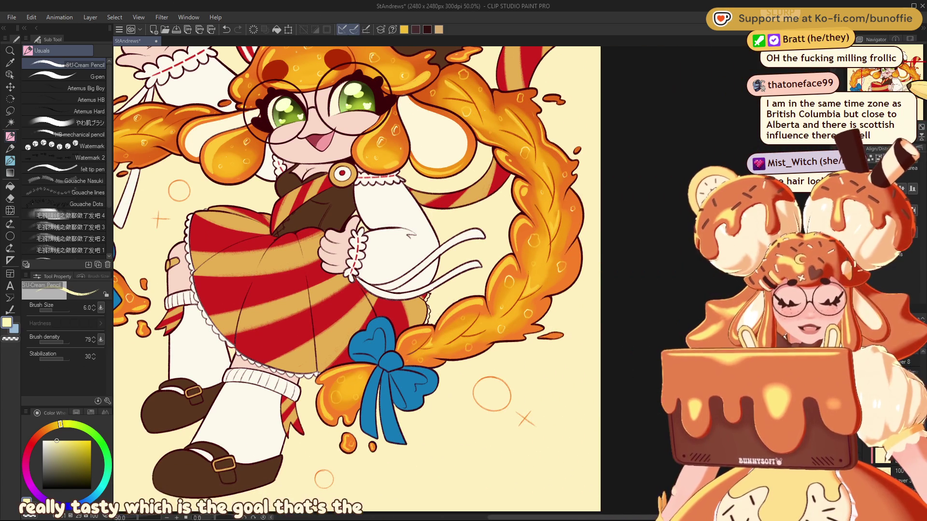
scroll(905, 86, up, 3)
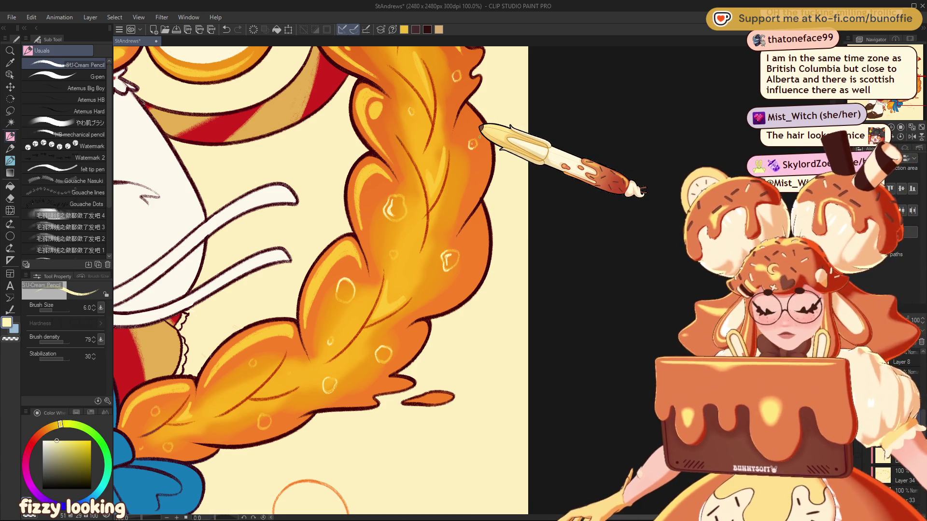
drag(338, 338, 570, 177)
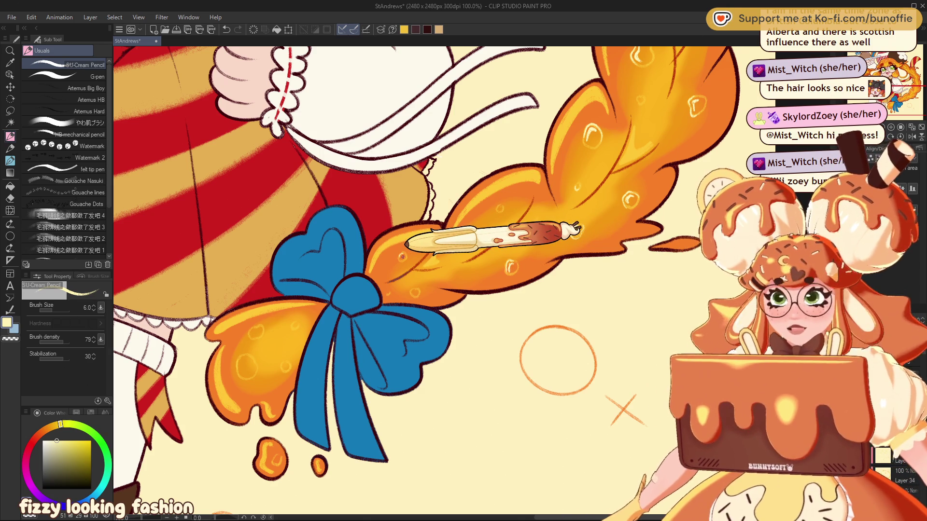
drag(435, 289, 483, 242)
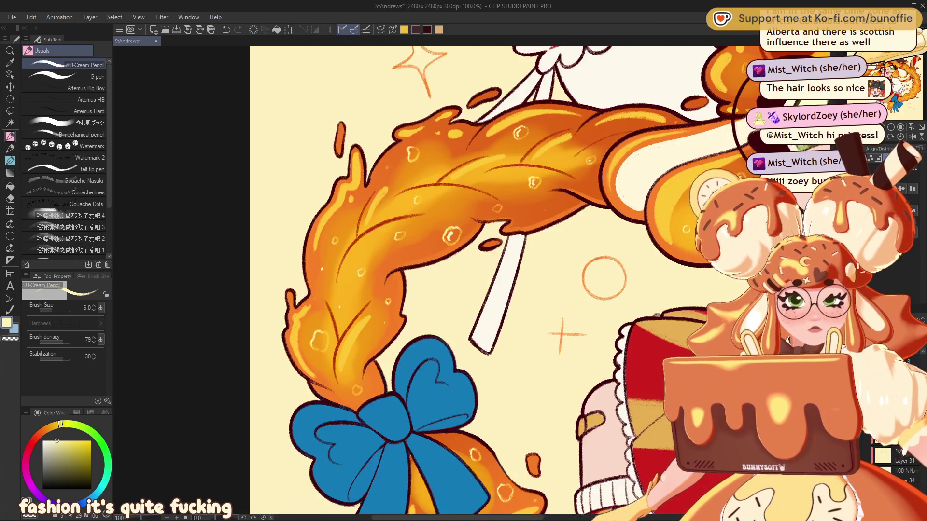
drag(290, 338, 452, 238)
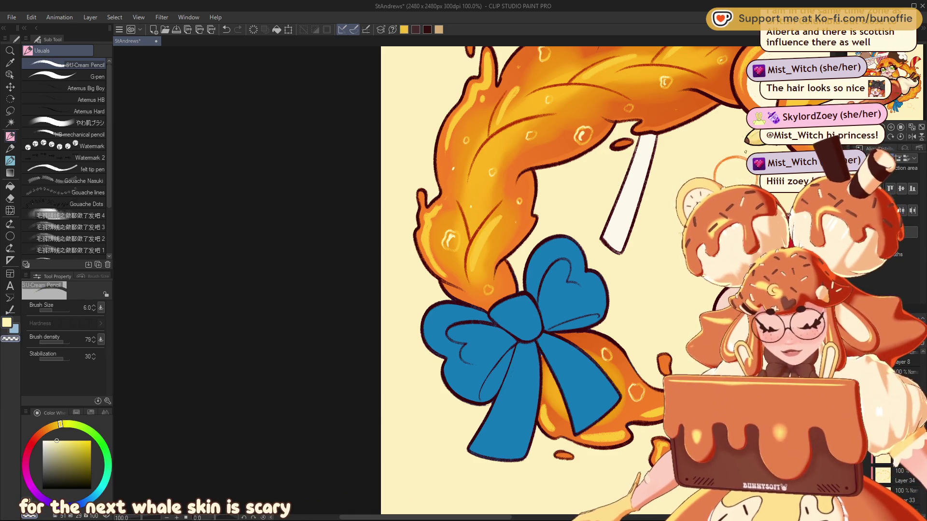
drag(446, 236, 292, 381)
key(ctrl+minus)
key(ctrl+minus)
key(ctrl+minus)
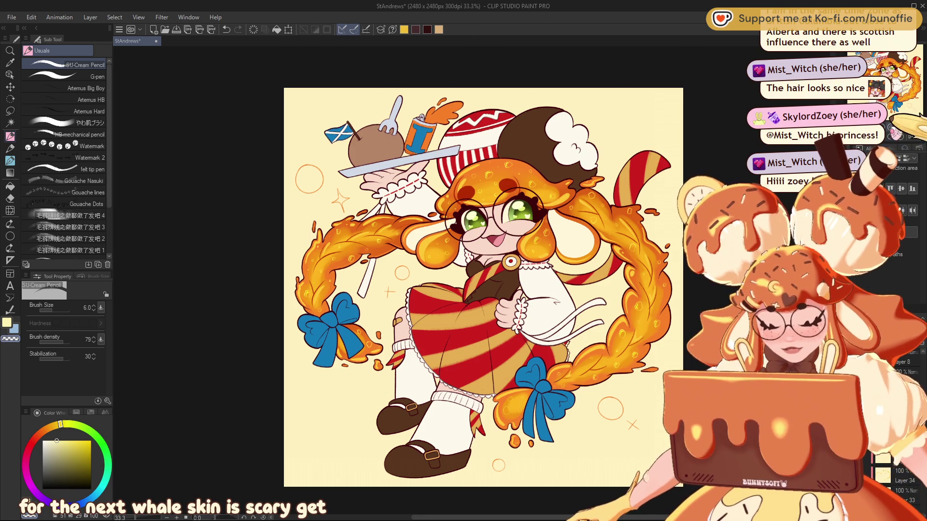
key(ctrl+plus)
key(ctrl+plus)
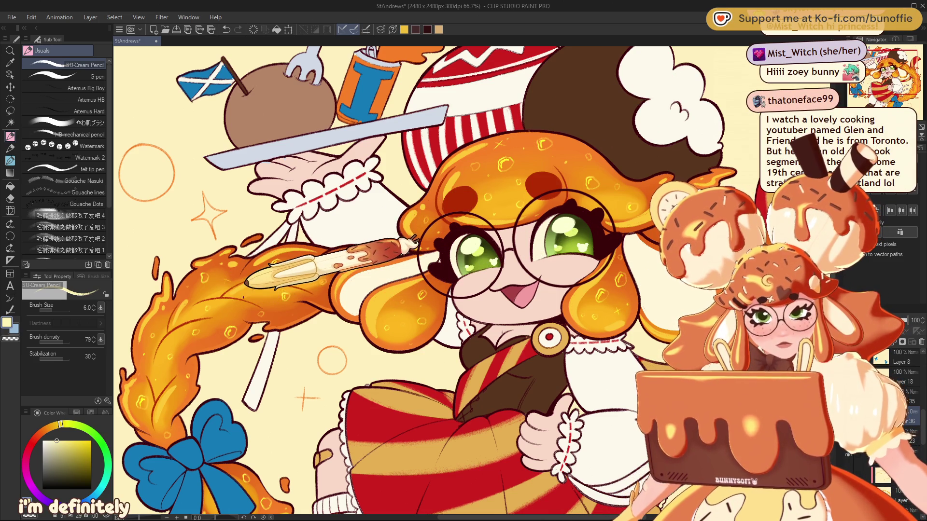
drag(807, 370, 589, 181)
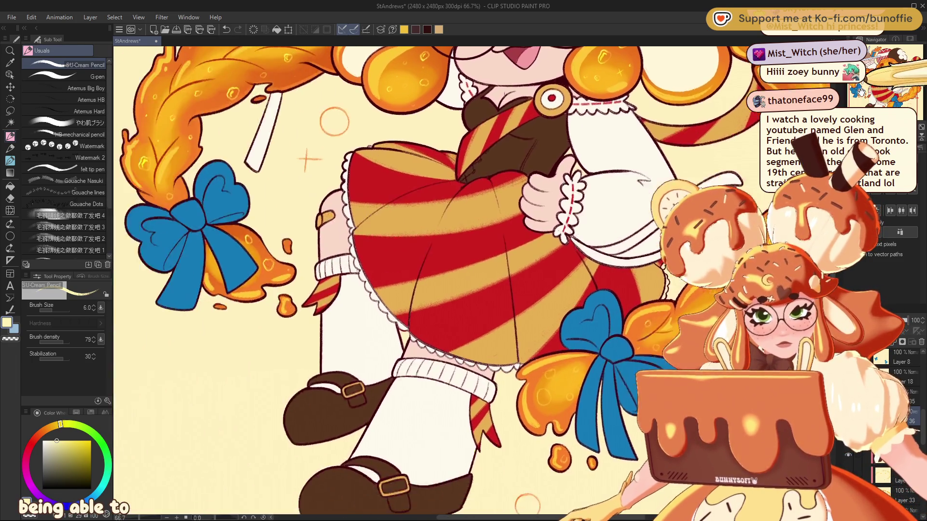
drag(462, 350, 507, 223)
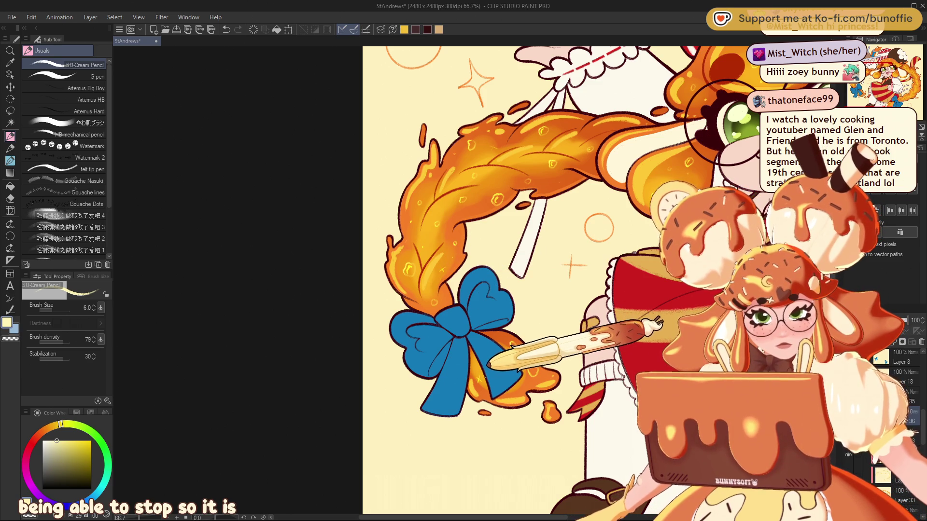
scroll(482, 280, down, 1)
scroll(483, 280, down, 1)
scroll(482, 280, down, 1)
scroll(483, 280, down, 1)
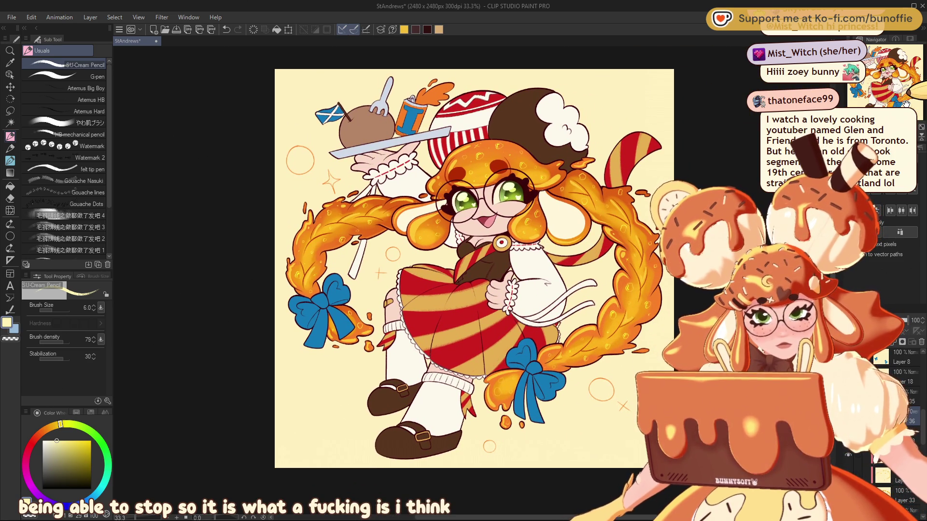
scroll(474, 269, up, 1)
scroll(464, 280, up, 1)
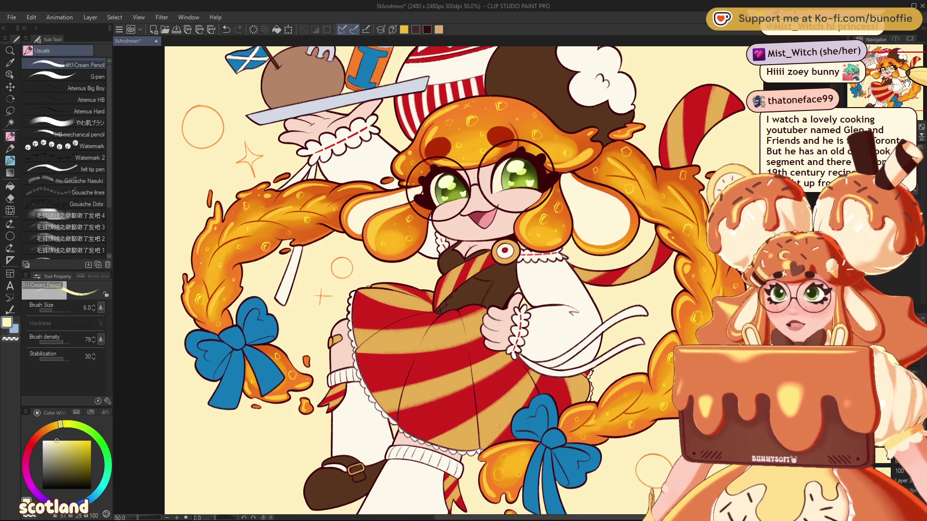
key(ctrl+minus)
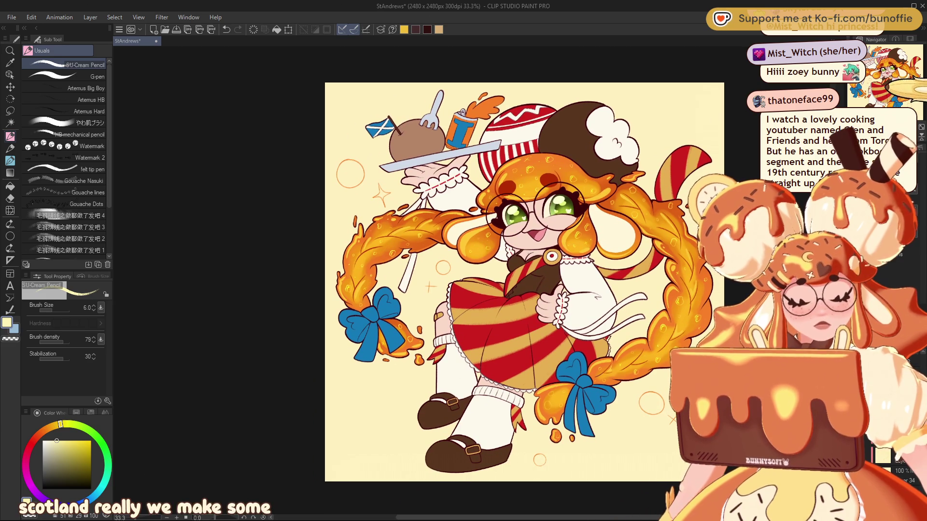
key(ctrl+plus)
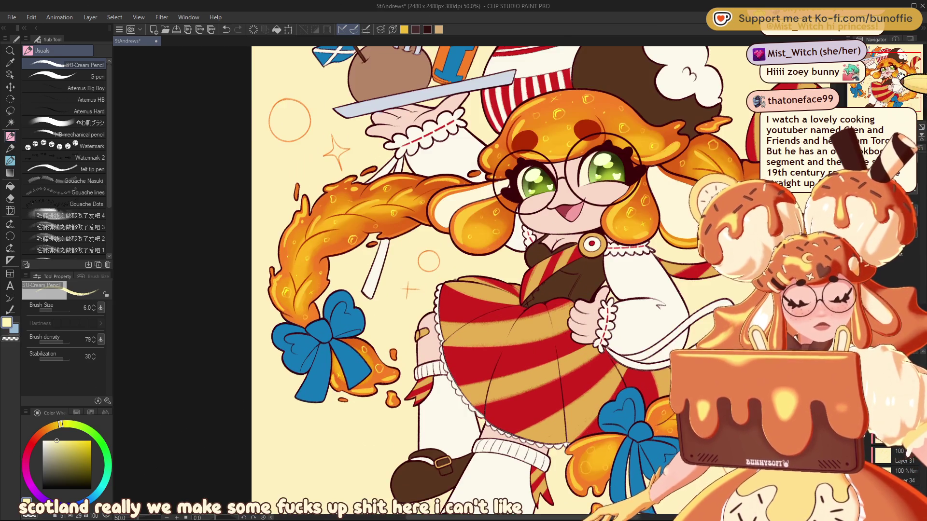
drag(907, 80, 907, 74)
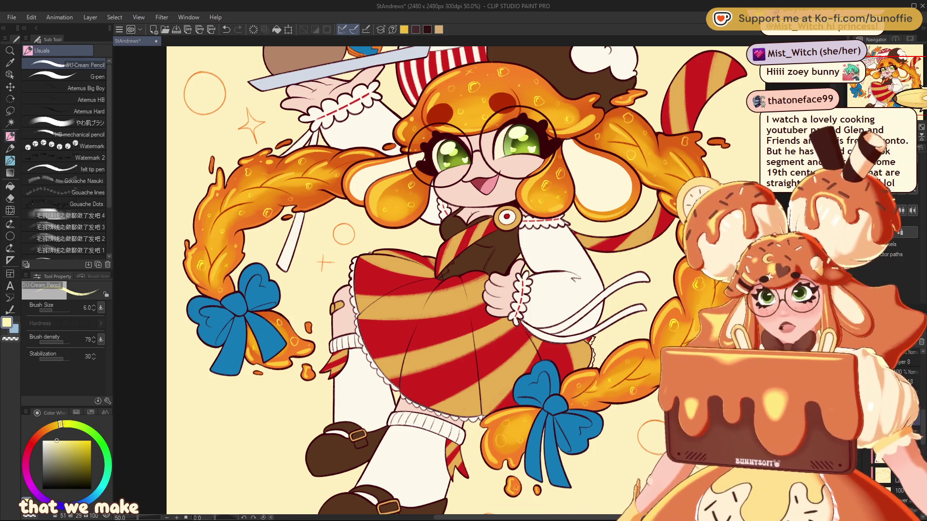
mouse_move(908, 86)
mouse_down()
mouse_move(902, 90)
mouse_move(907, 77)
mouse_up()
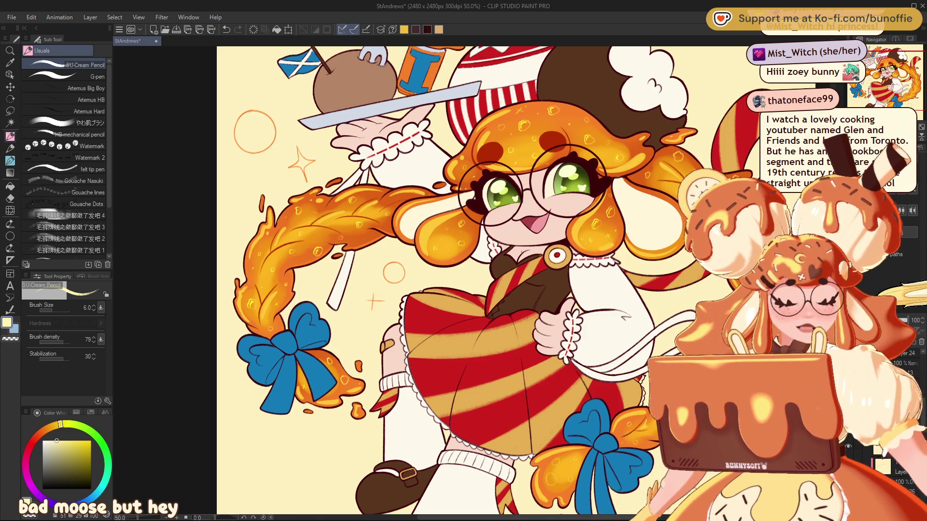
key(ctrl+plus)
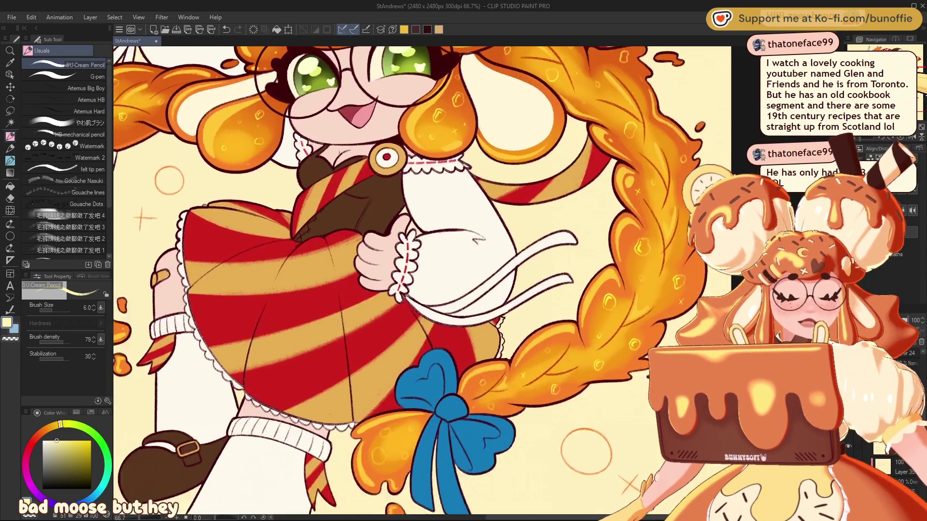
drag(902, 82, 905, 90)
- Sample the bow's blue, darken it to a purplish navy, and select the やわ肌ブラシ
alt+click(361, 222)
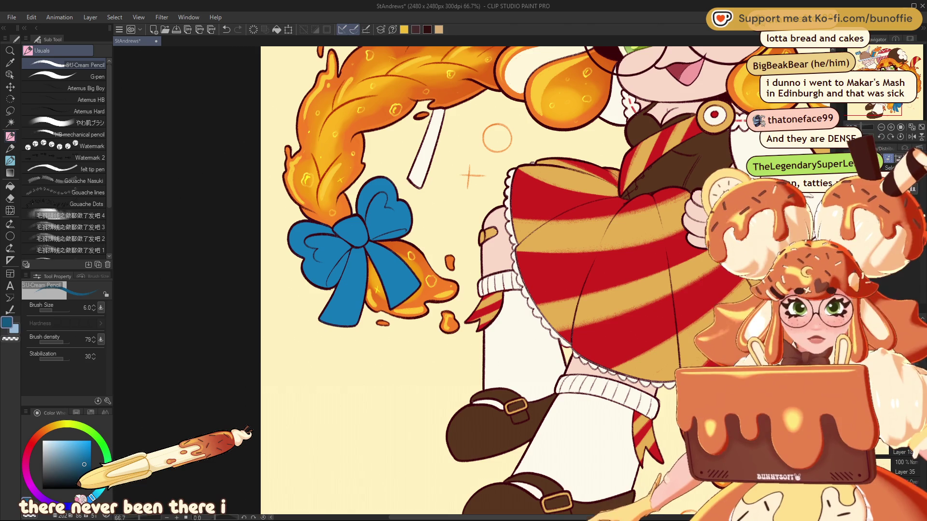
click(87, 470)
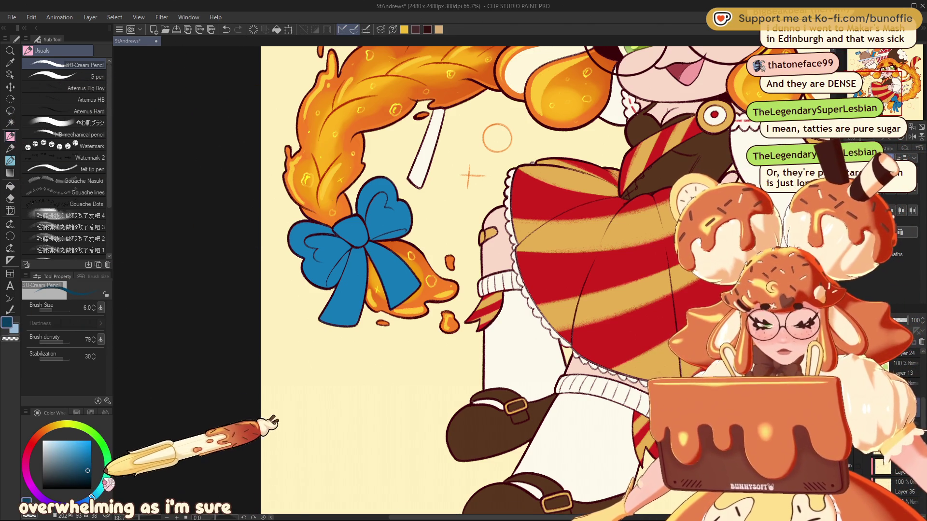
drag(107, 465, 58, 480)
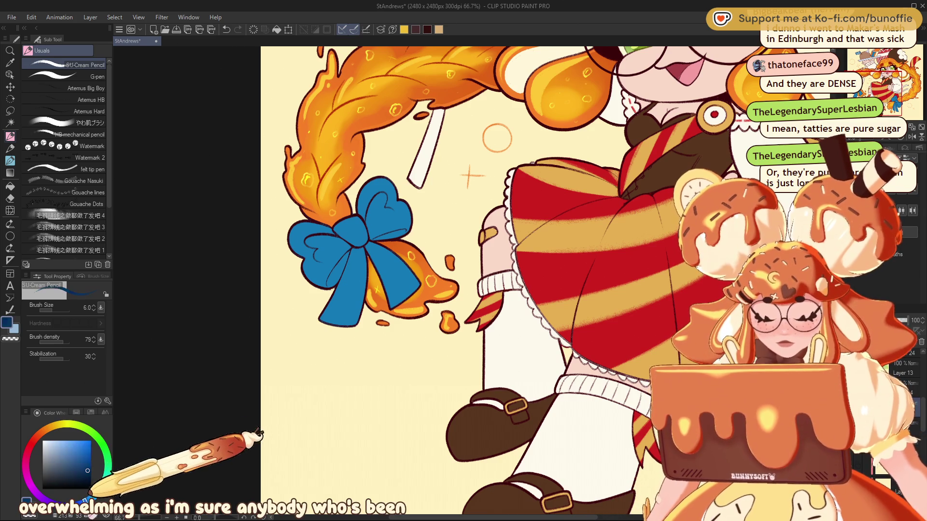
click(39, 123)
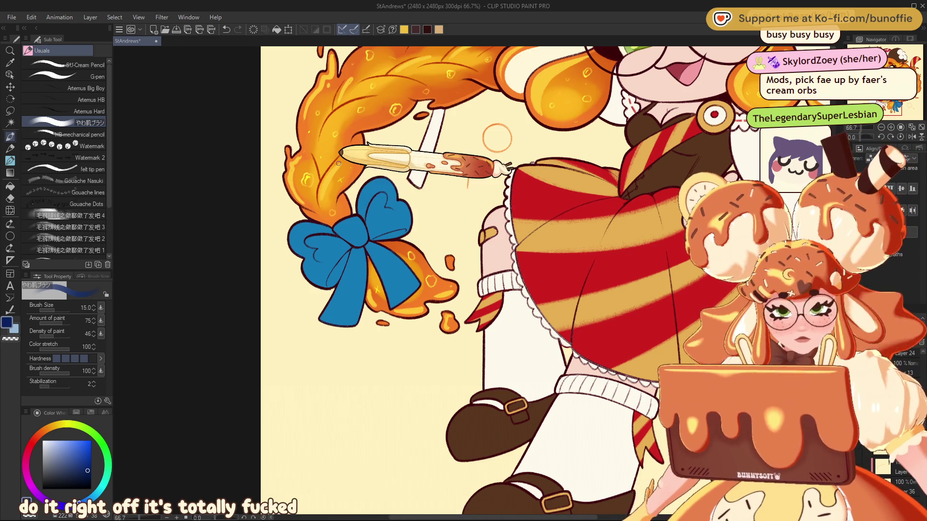
- With a larger brush, paint navy shading over the bow's knot, upper loop and left loop
key(bracketright)
key(bracketright)
key(bracketright)
key(bracketright)
key(bracketright)
key(bracketright)
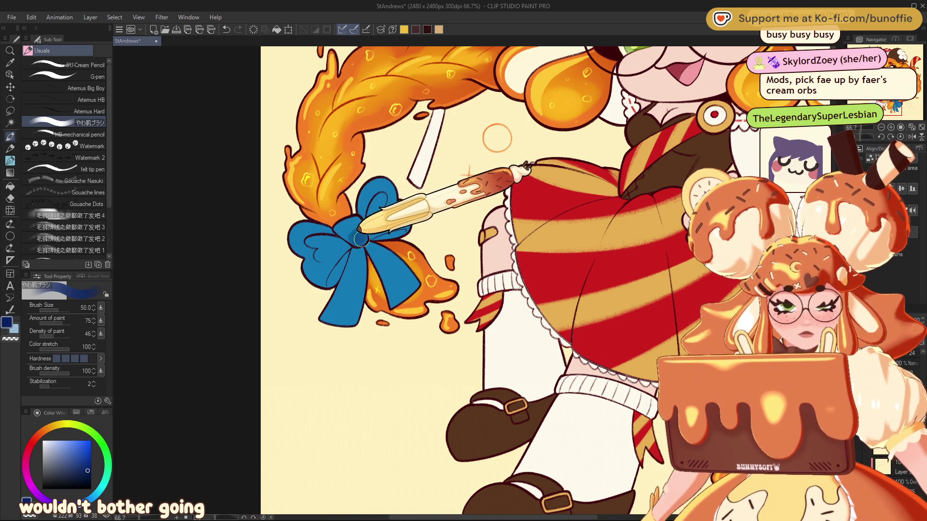
click(354, 240)
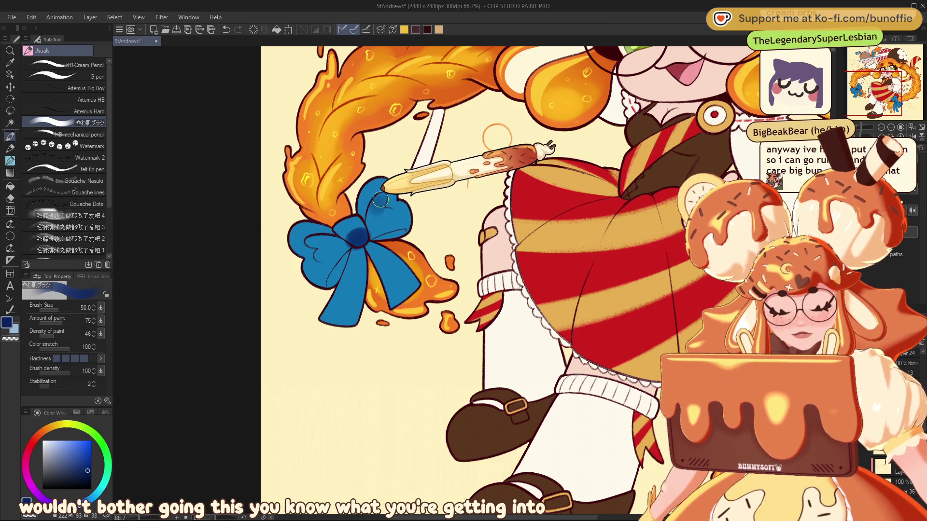
drag(387, 223, 380, 199)
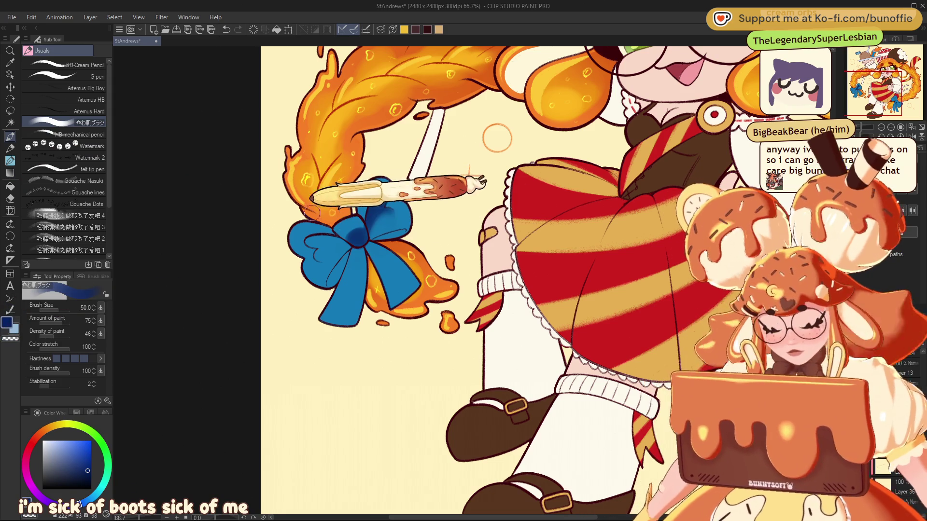
drag(331, 246, 339, 242)
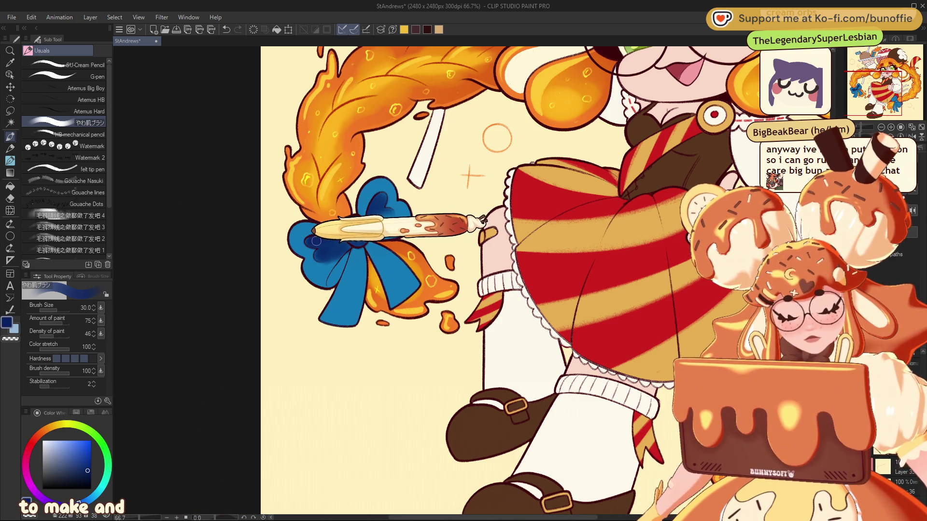
drag(310, 242, 378, 202)
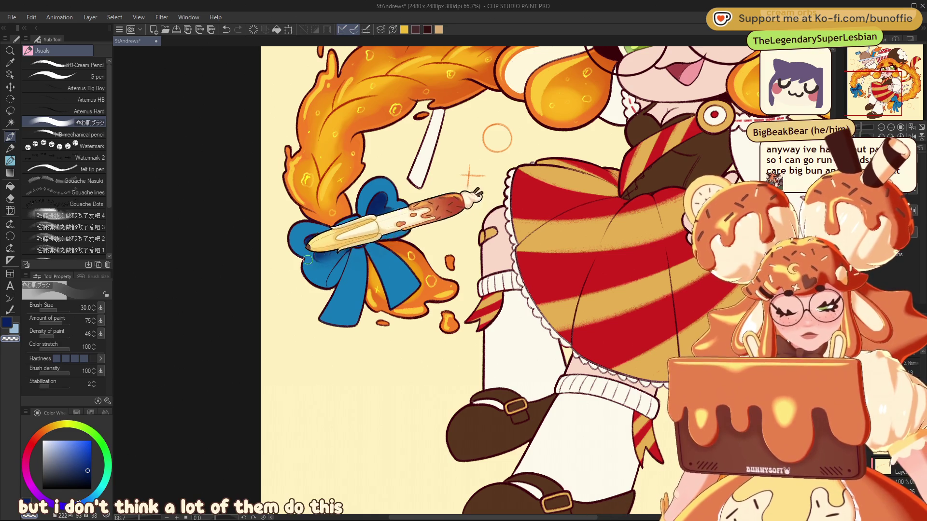
drag(307, 260, 382, 232)
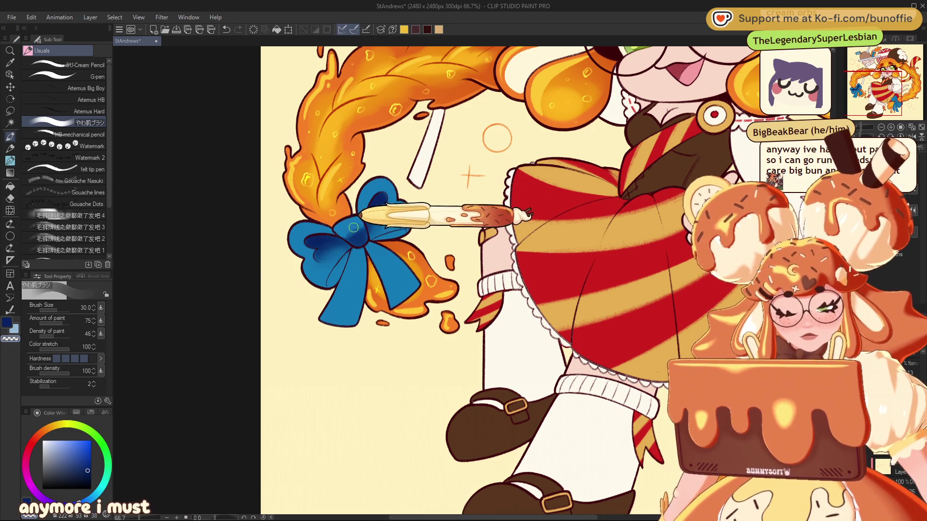
drag(358, 225, 350, 265)
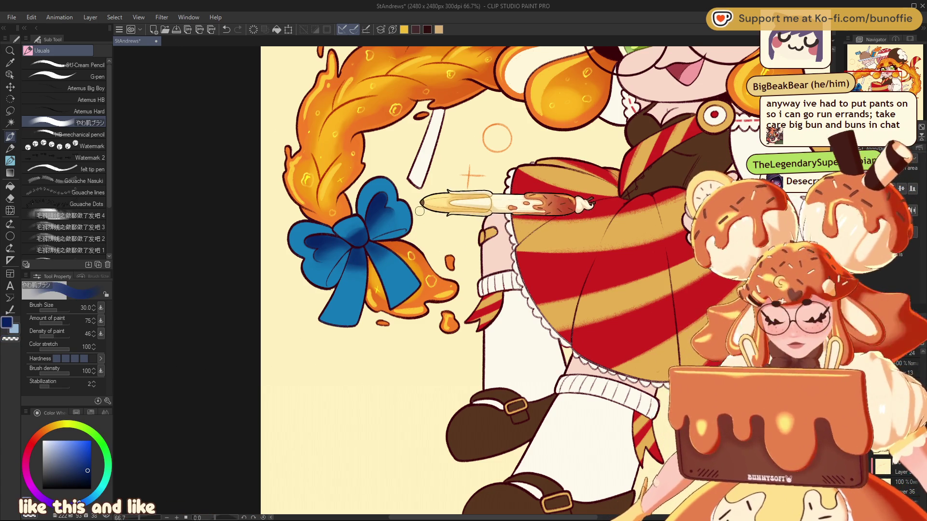
key(bracketleft)
key(bracketleft)
key(bracketleft)
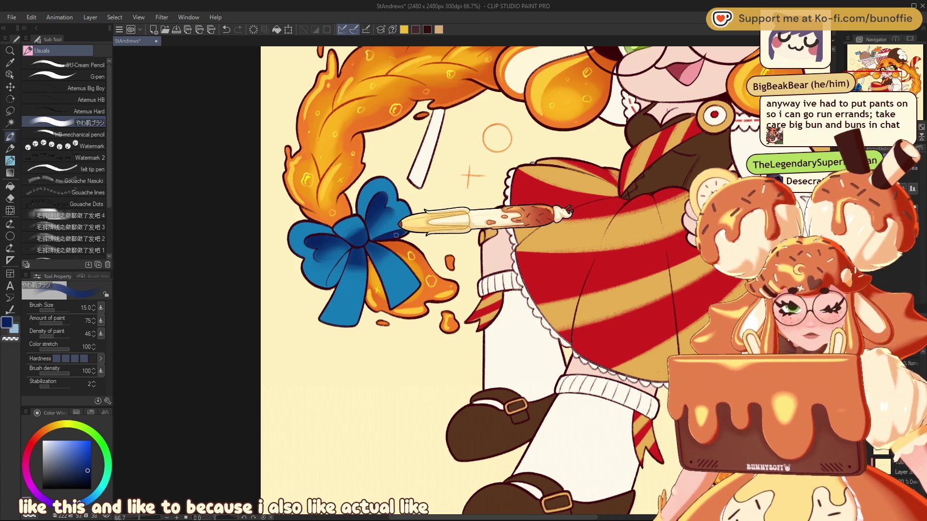
- Undo the last stroke, enlarge the brush slightly and pick a lighter blue
key(ctrl+z)
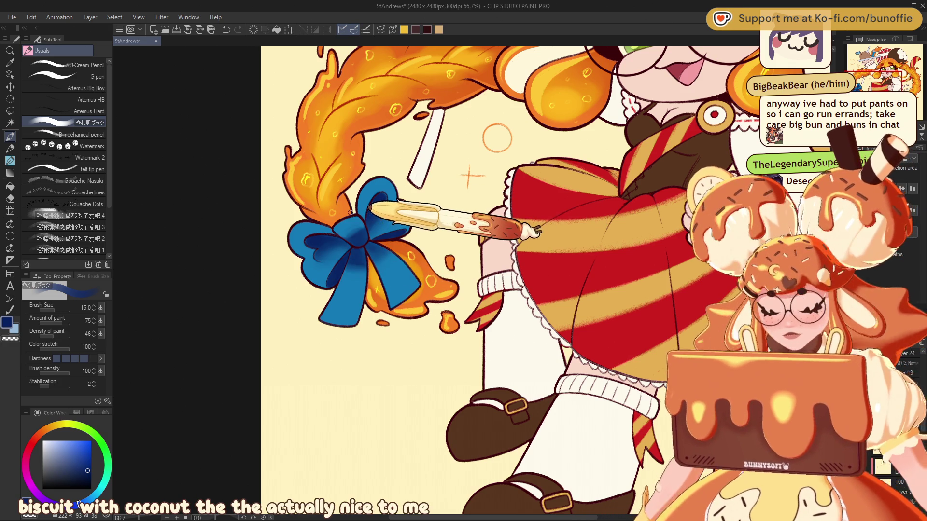
key(bracketright)
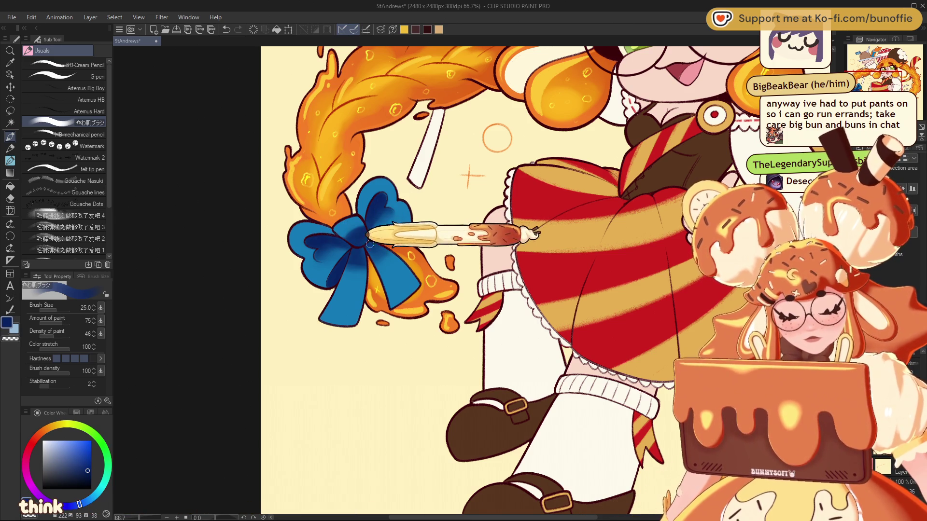
key(space)
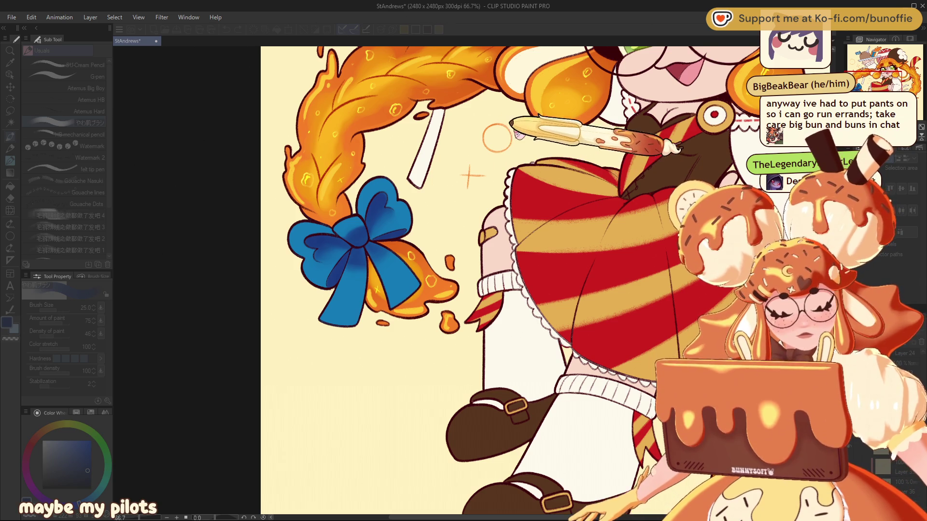
alt+click(365, 233)
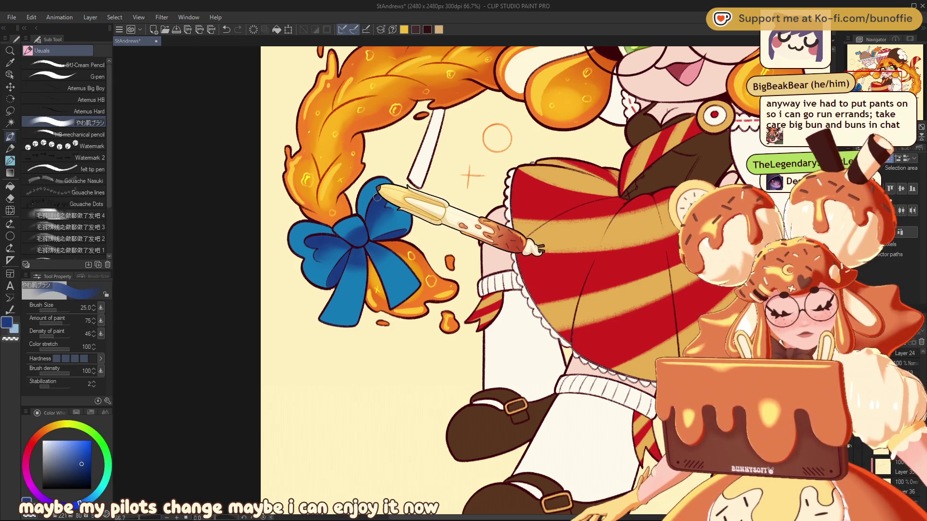
- Mirror the canvas to check the drawing, resample the bow's blue, and reset the rotation
key(h)
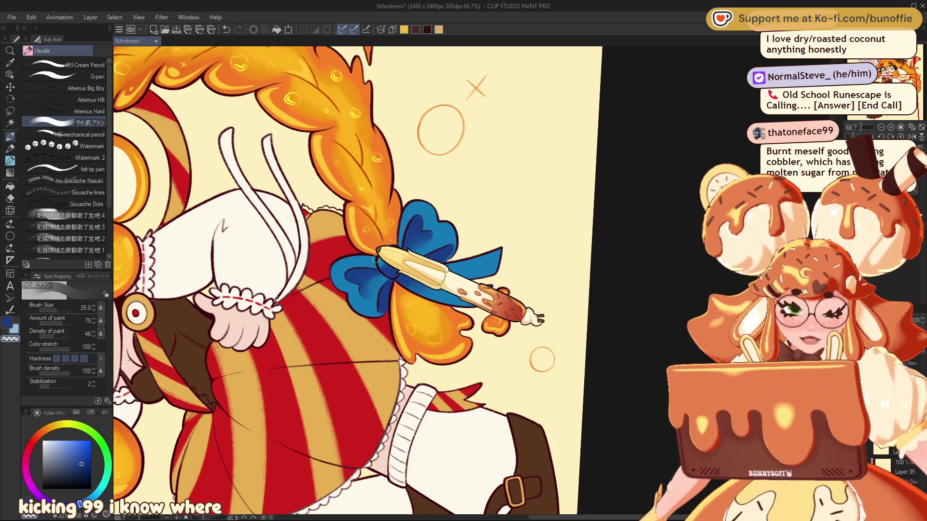
alt+click(367, 270)
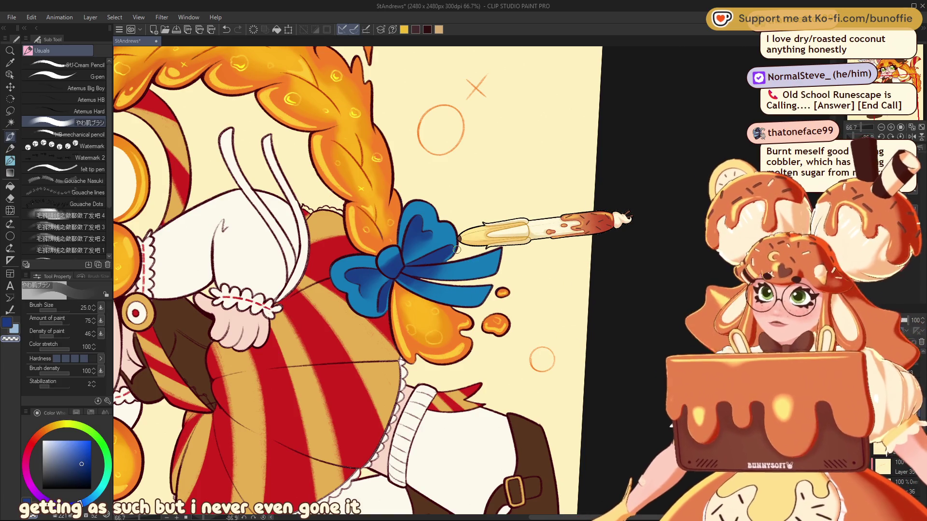
key(ctrl+r)
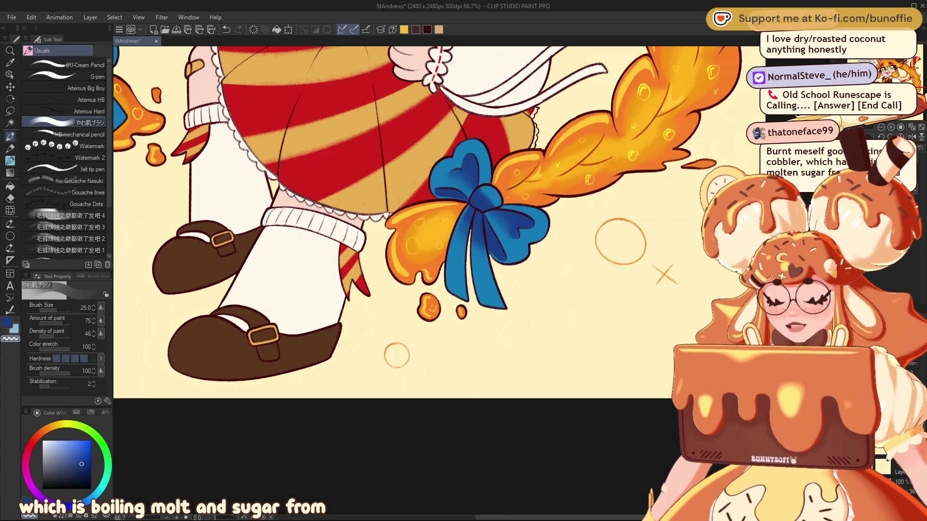
- Shrink the brush to size 10 and redraw the stroke along the blue ribbon
key(bracketleft)
key(bracketleft)
key(bracketleft)
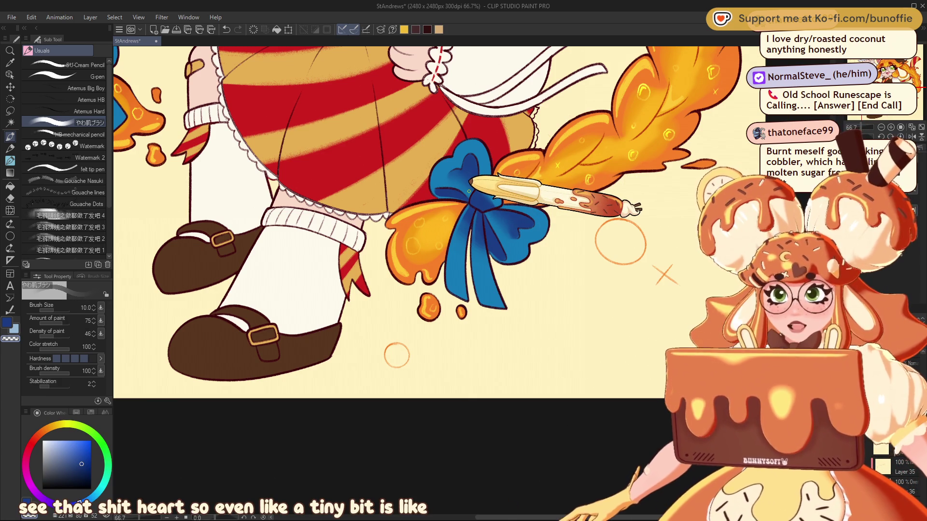
key(ctrl+z)
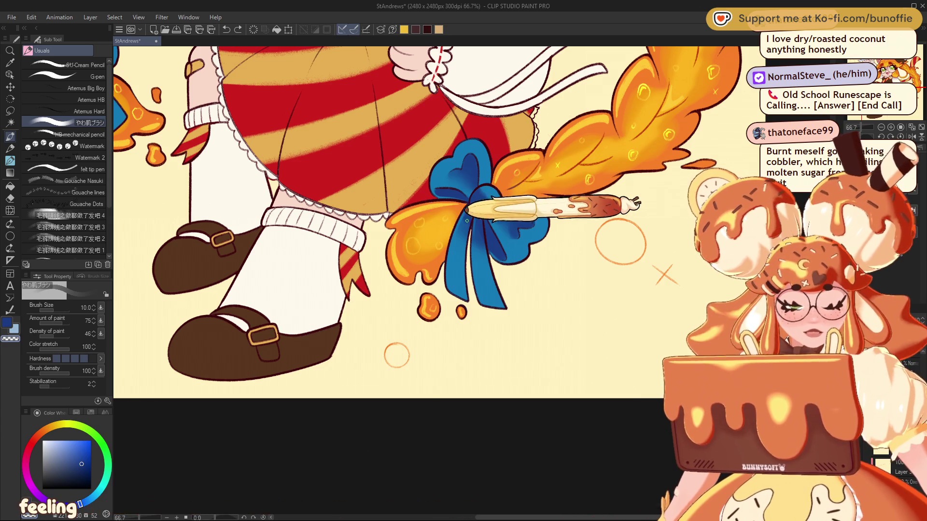
mouse_move(473, 229)
mouse_down()
mouse_move(473, 291)
mouse_move(691, 479)
mouse_up()
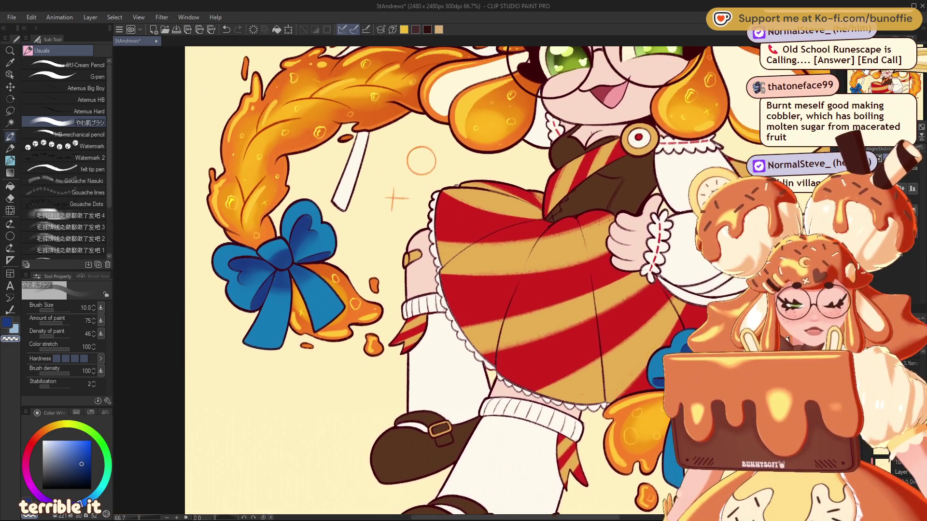
- Pan up to the face and zoom out to see the whole illustration
drag(463, 241, 343, 391)
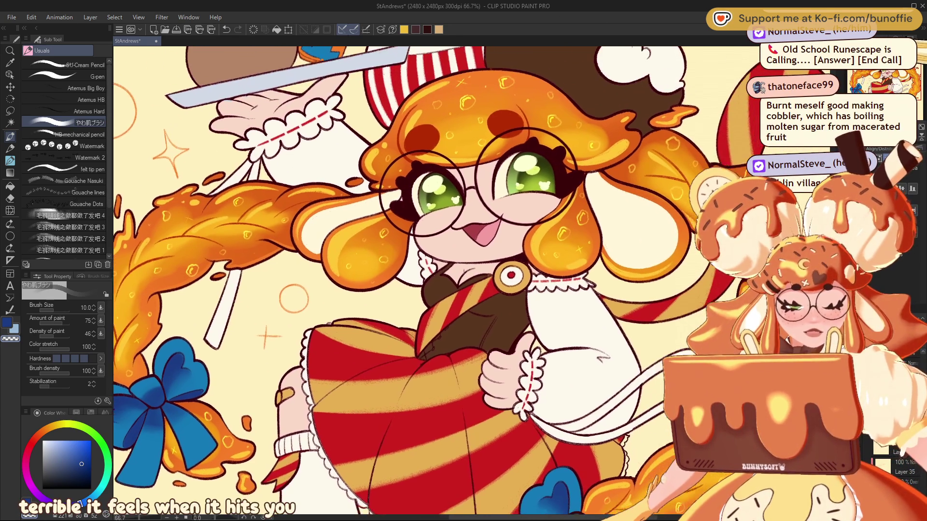
key(ctrl+minus)
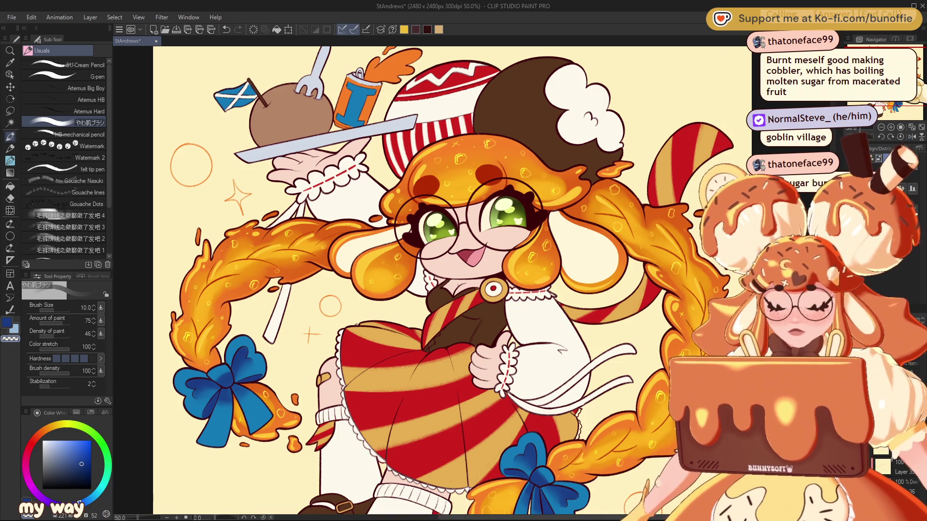
key(ctrl+minus)
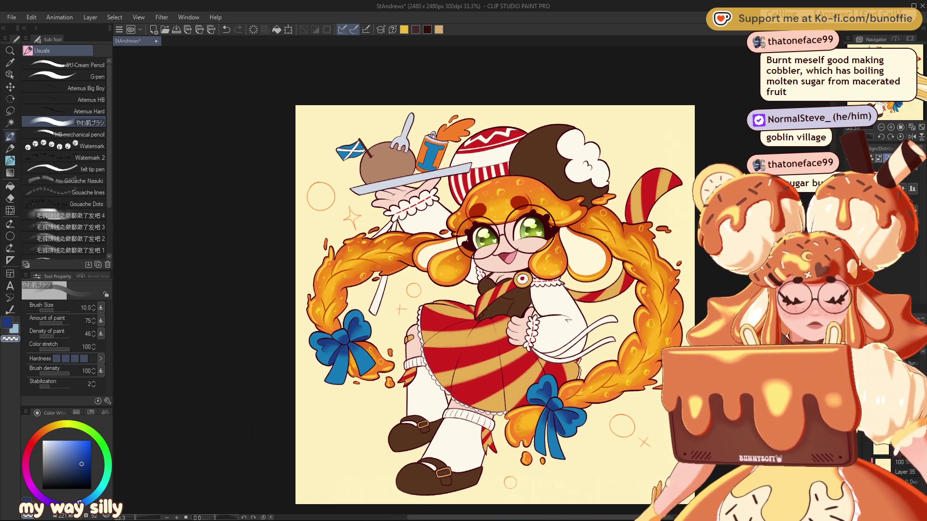
- Zoom back in on the face and eyedrop its peach skin colour
key(ctrl+plus)
key(ctrl+plus)
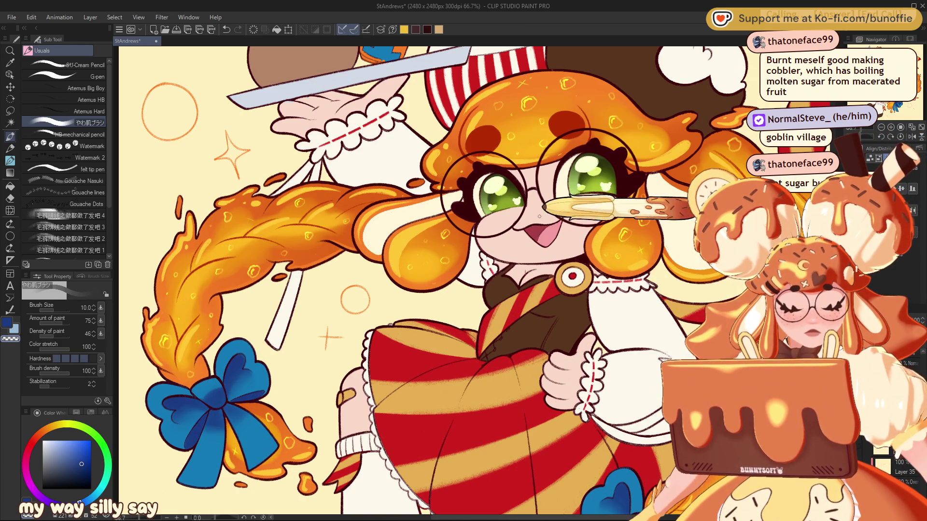
alt+click(541, 217)
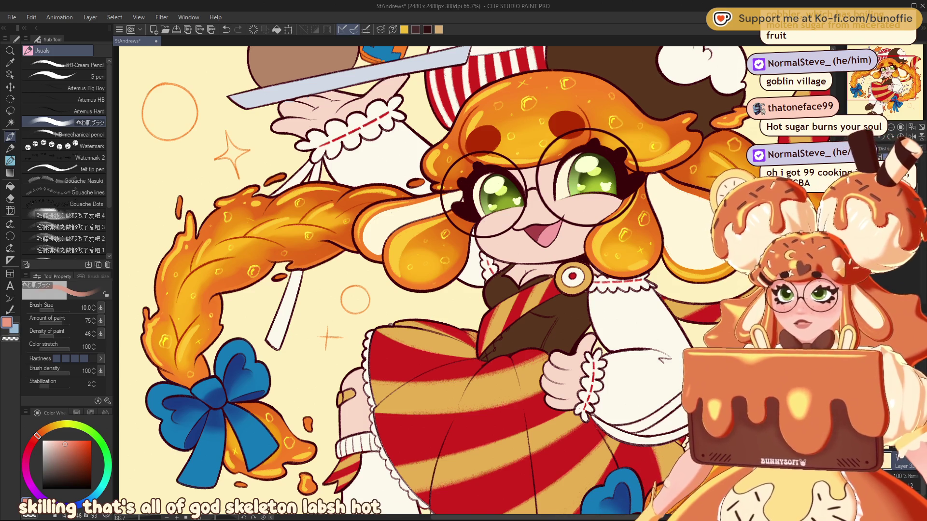
- Centre the face, set the brush to 40 then 25, and tilt the canvas and back
drag(889, 78, 901, 72)
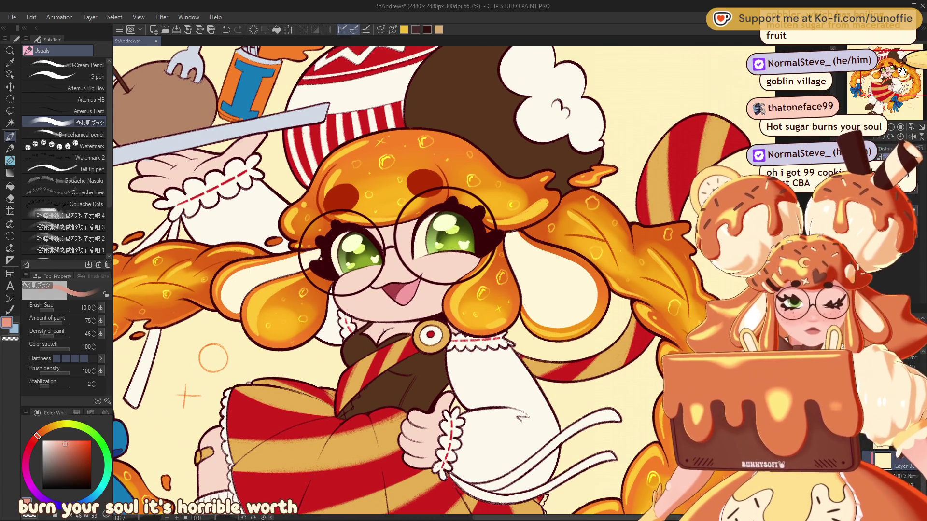
drag(901, 72, 901, 76)
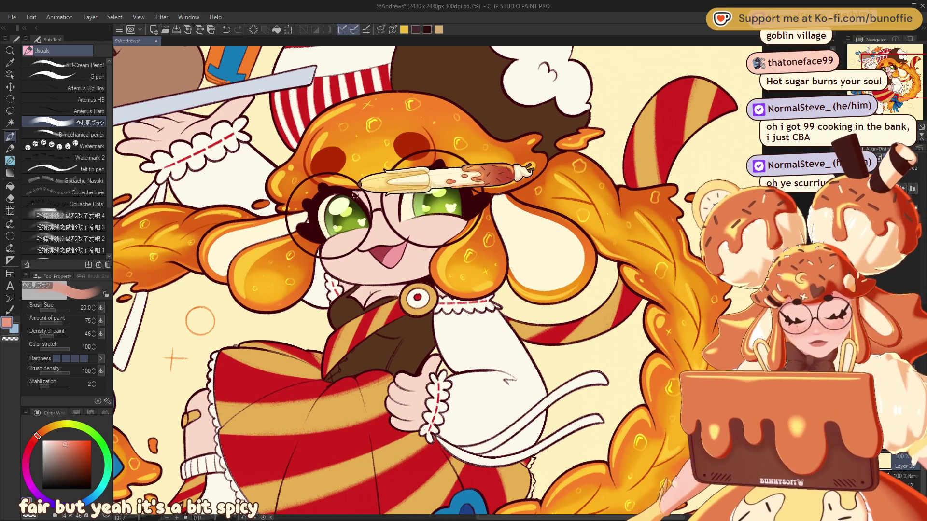
key(bracketright)
key(bracketright)
key(bracketright)
key(bracketright)
key(bracketright)
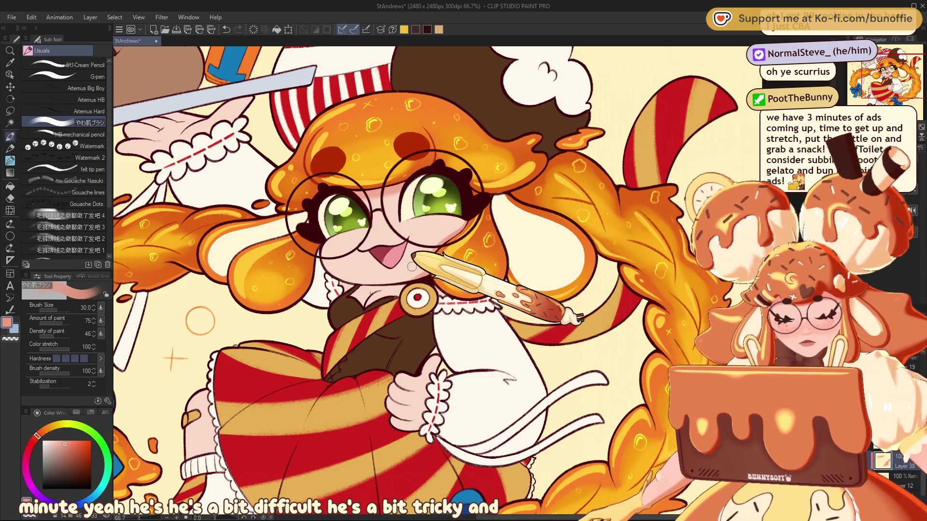
key(bracketleft)
key(bracketleft)
key(bracketleft)
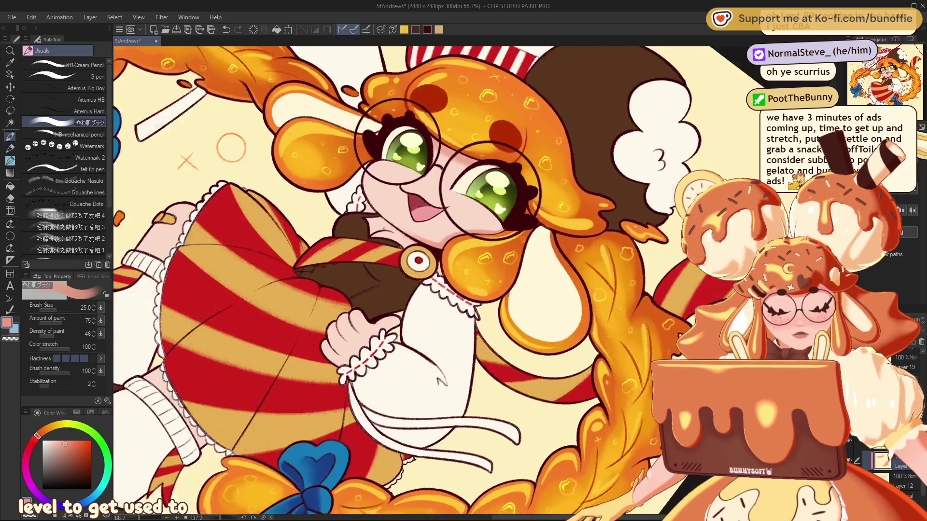
drag(201, 321, 424, 167)
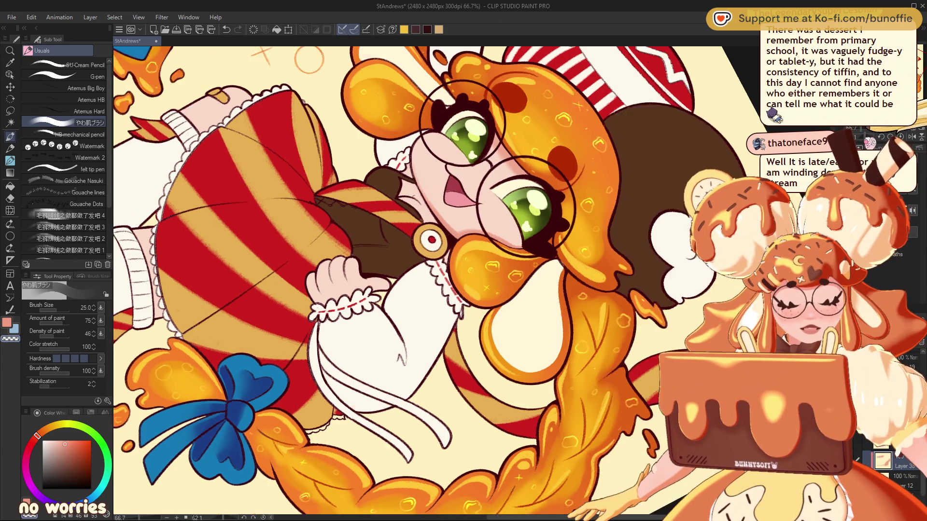
drag(435, 144, 531, 338)
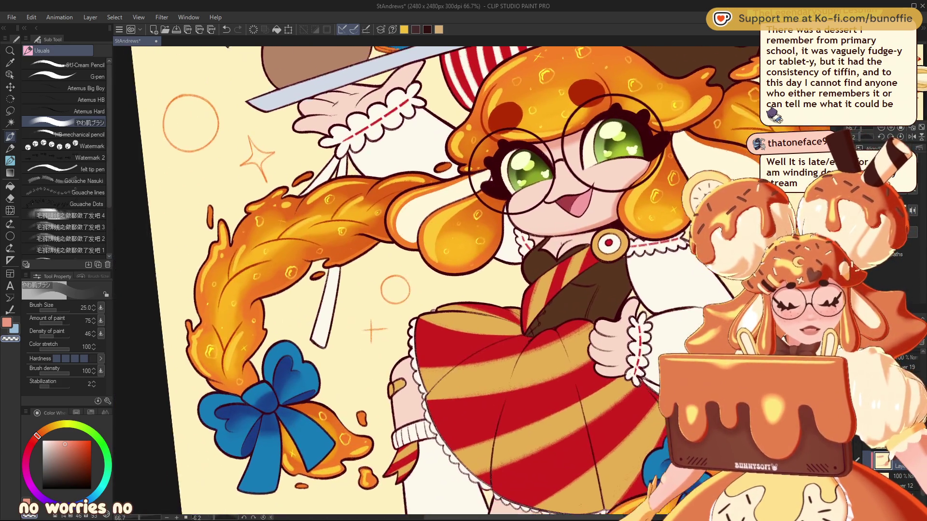
- Place the face left of centre and lower the brush size to 12
drag(597, 178, 427, 203)
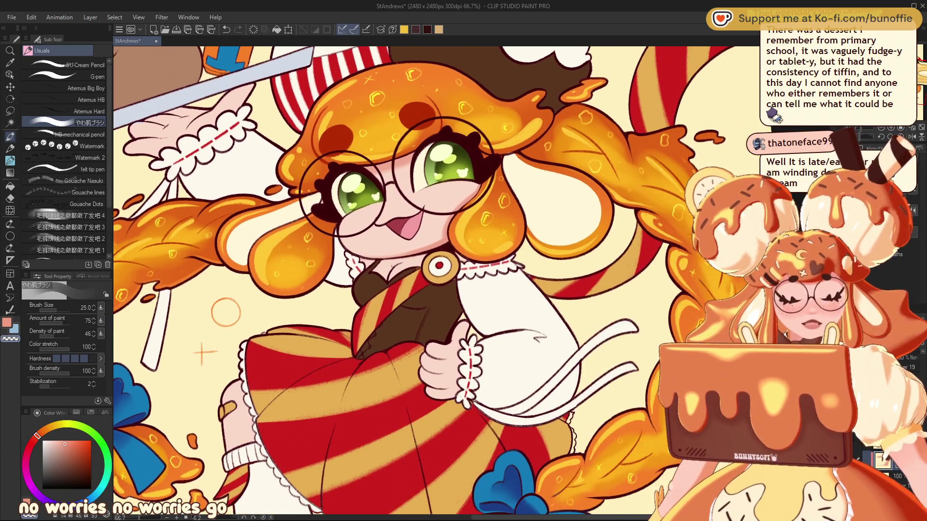
key(bracketleft)
key(bracketleft)
key(bracketleft)
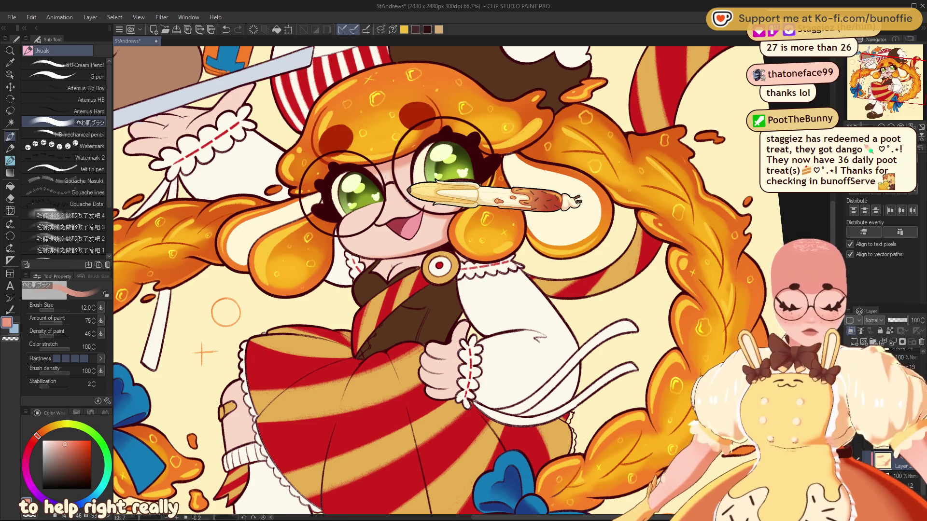
mouse_move(890, 92)
mouse_down()
mouse_move(893, 66)
mouse_move(892, 73)
mouse_up()
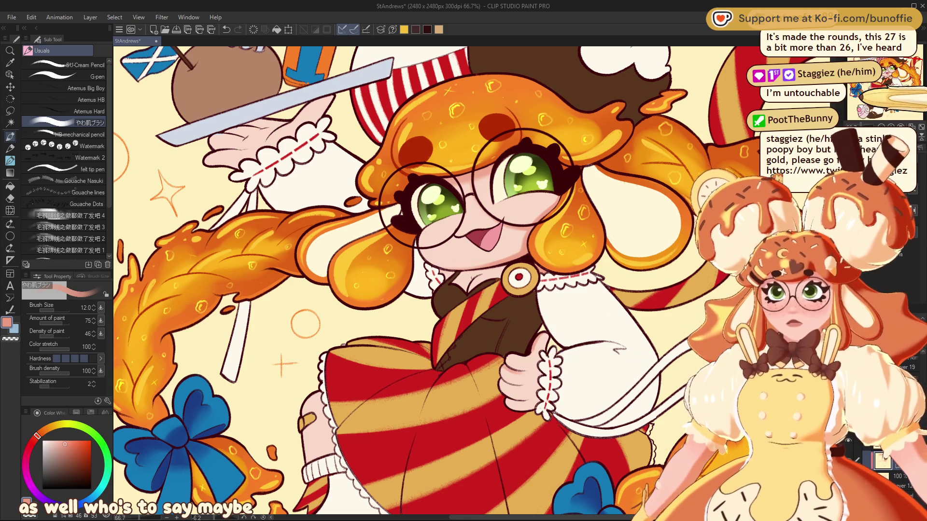
- Bring the face and left braid into view and reposition the pencil in the character's hand
mouse_move(878, 81)
mouse_down()
mouse_move(880, 89)
mouse_move(463, 278)
mouse_up()
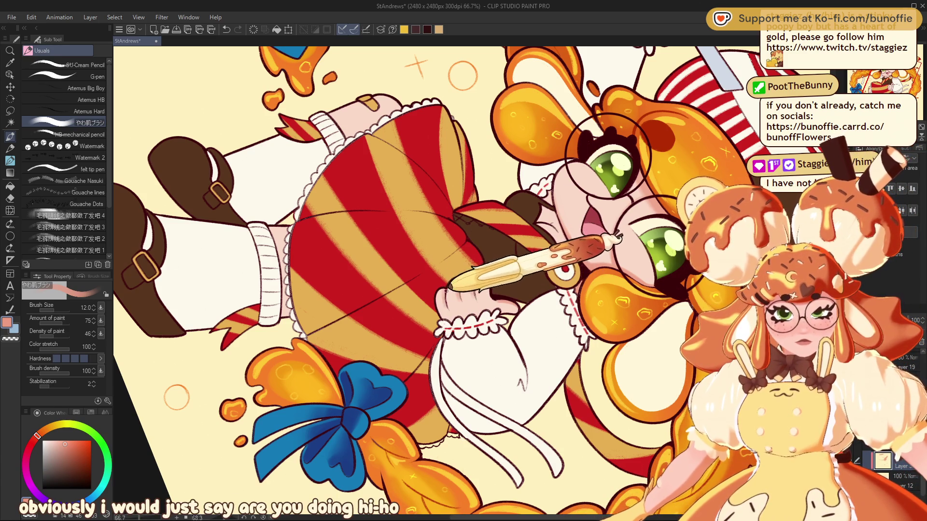
drag(456, 283, 462, 309)
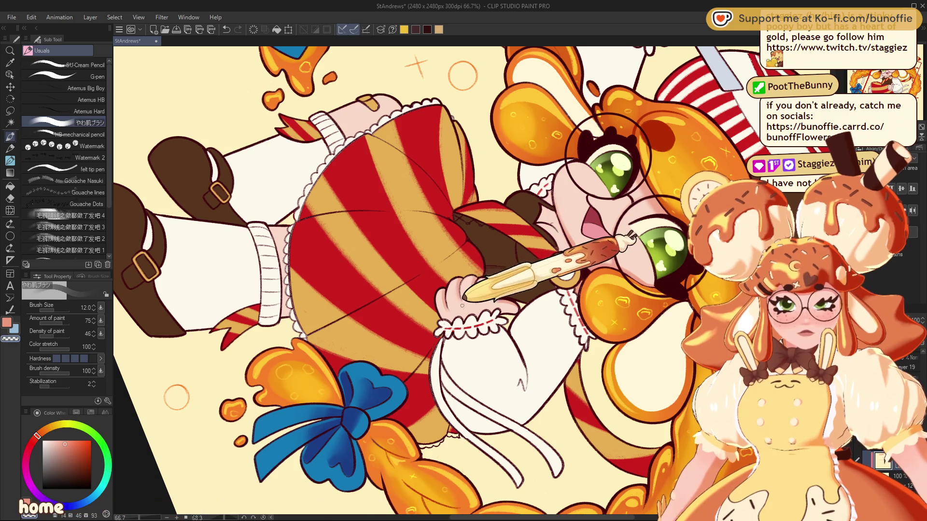
drag(475, 269, 475, 281)
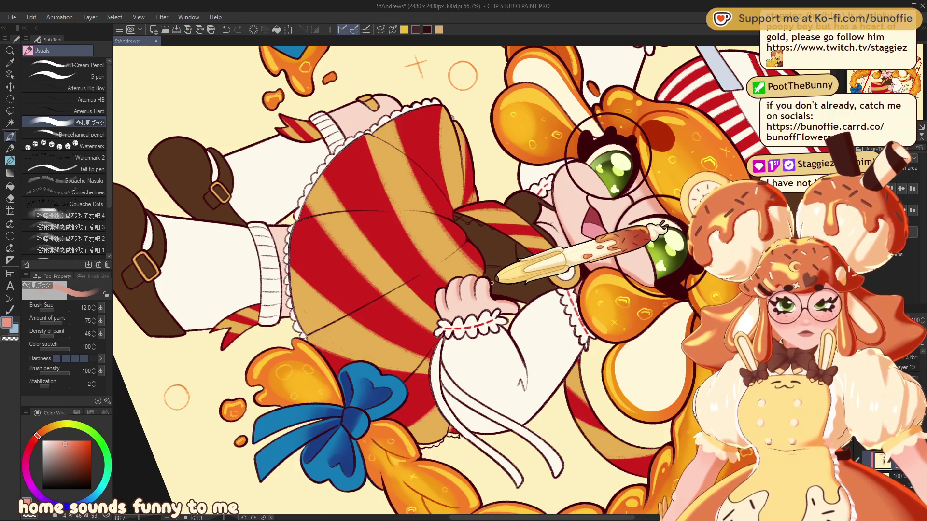
mouse_move(501, 283)
mouse_down()
mouse_move(503, 303)
mouse_move(565, 269)
mouse_up()
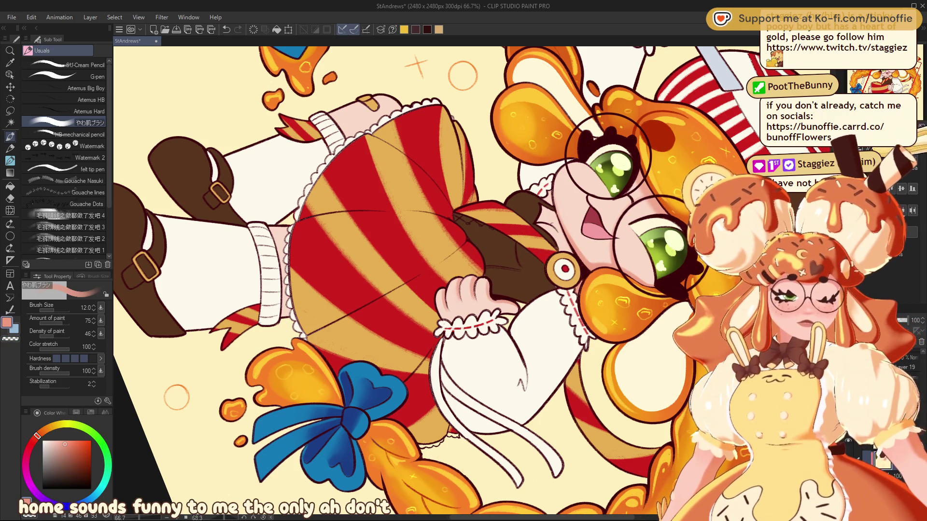
- Rotate and pan the view to inspect the skirt, face and the tray of food
mouse_move(482, 270)
mouse_down()
mouse_move(345, 327)
mouse_move(297, 361)
mouse_move(322, 382)
mouse_up()
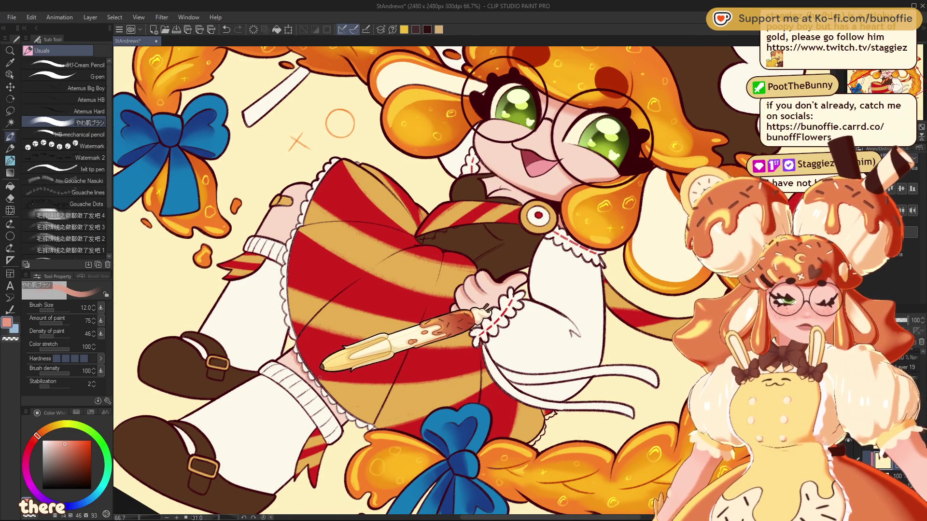
drag(322, 382, 325, 383)
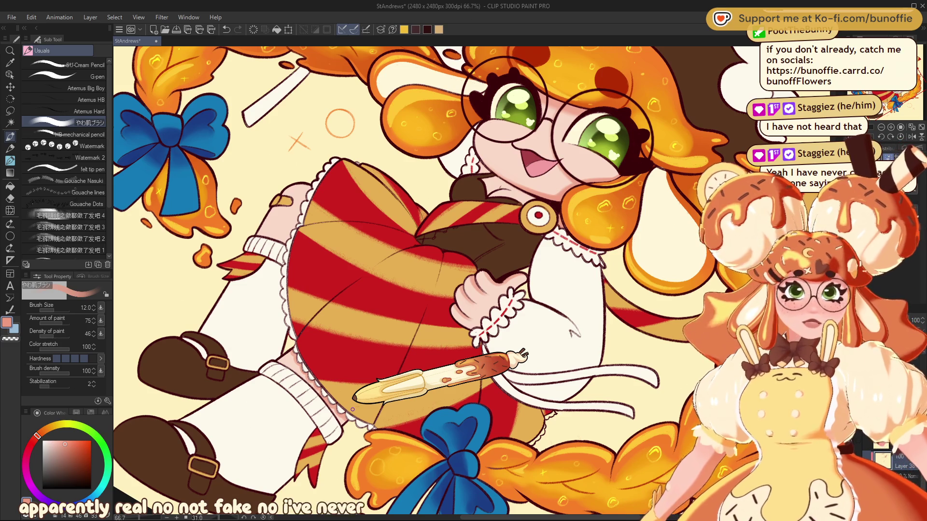
drag(353, 410, 434, 338)
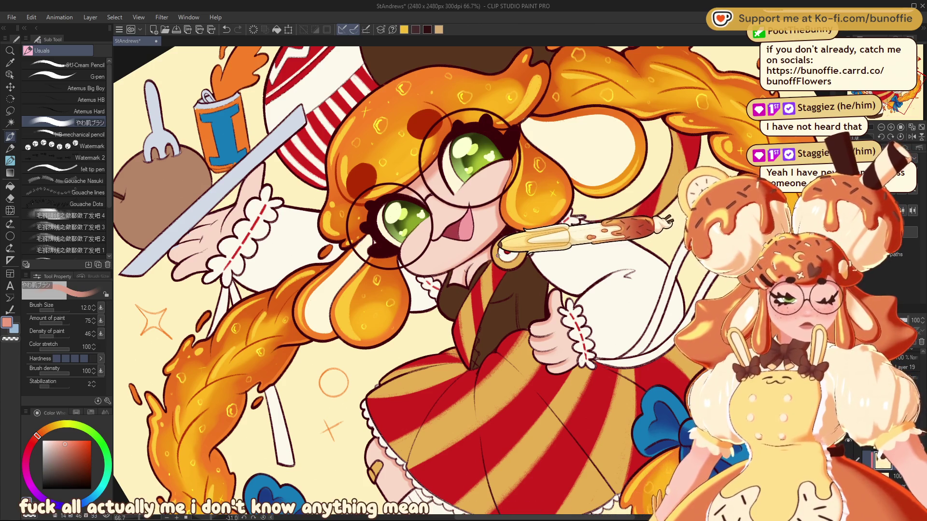
drag(499, 250, 651, 298)
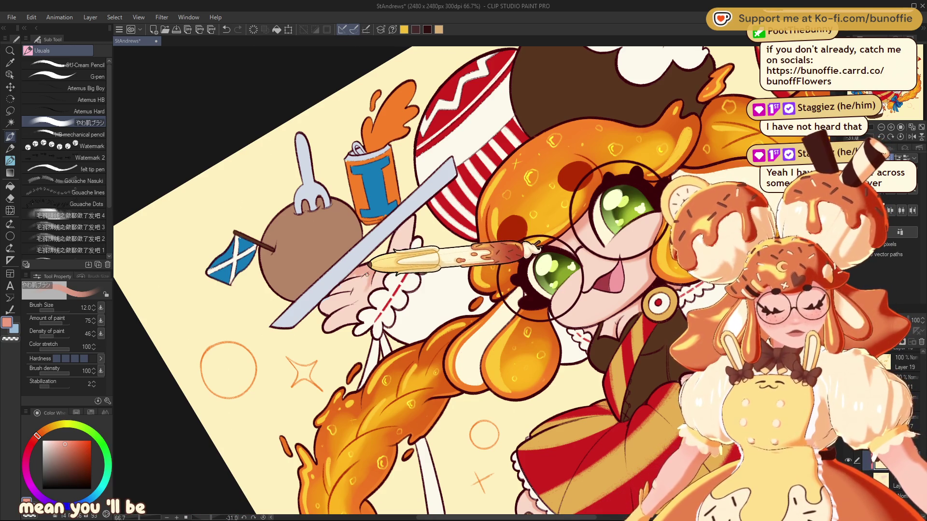
- Reset the canvas tilt so the illustration stands upright
key(ctrl+shift+r)
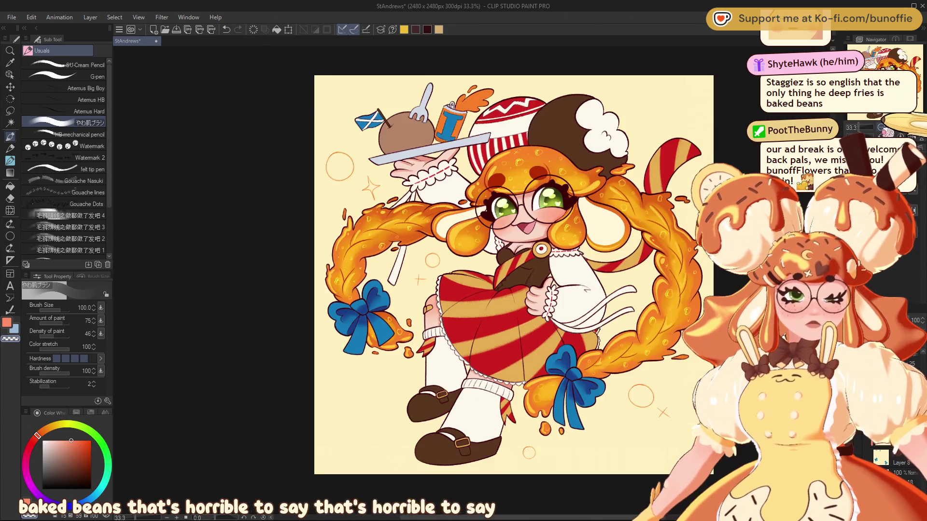
- Zoom to 100% and centre the view on the character's face
key(ctrl+minus)
key(ctrl+plus)
key(ctrl+plus)
key(ctrl+plus)
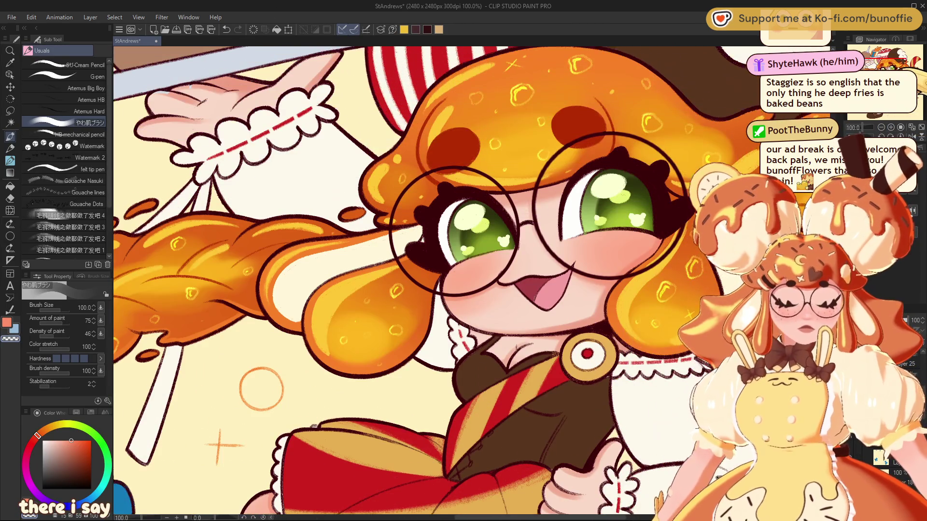
drag(434, 271, 441, 264)
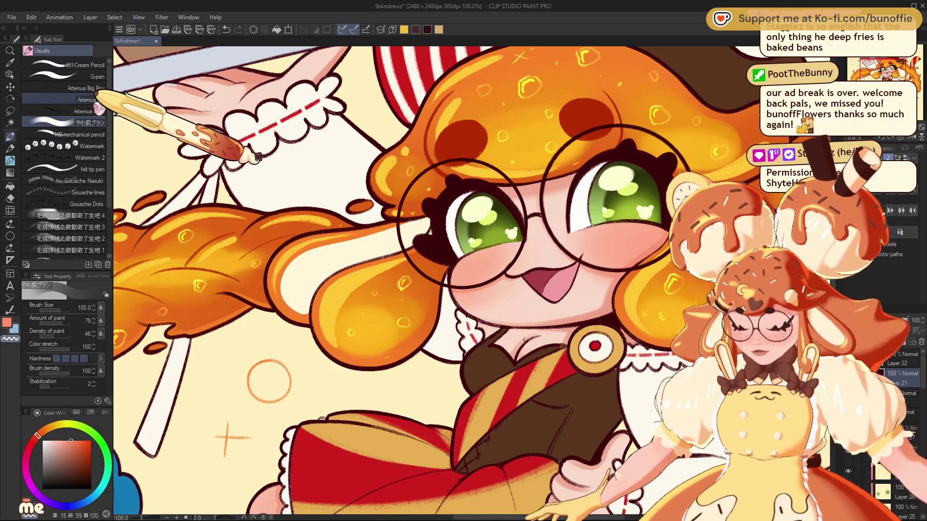
- Pick black and thicken the left eye's outer-corner lashes with the G-pen
key(e)
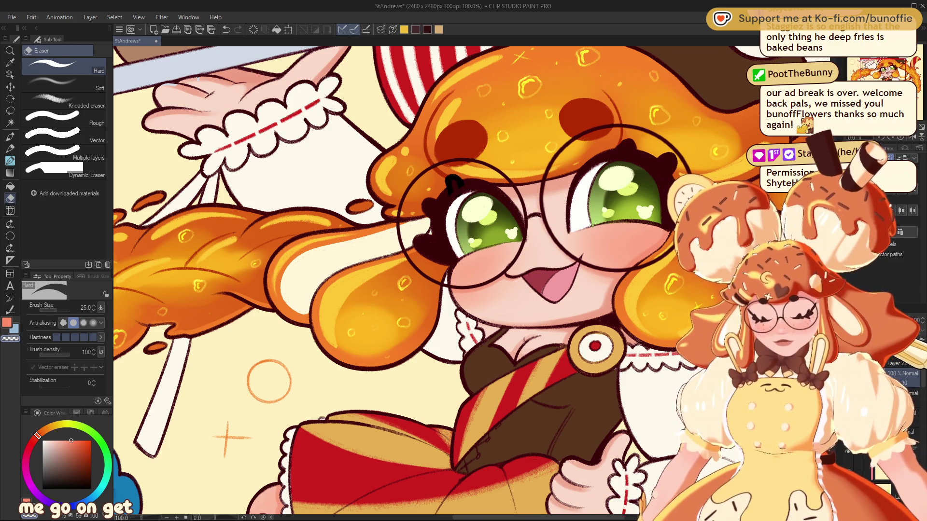
alt+click(534, 220)
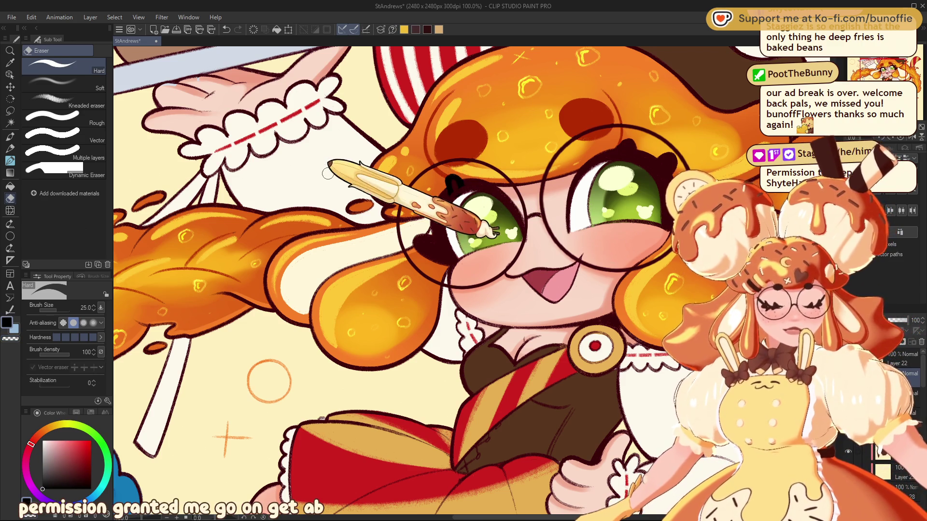
key(p)
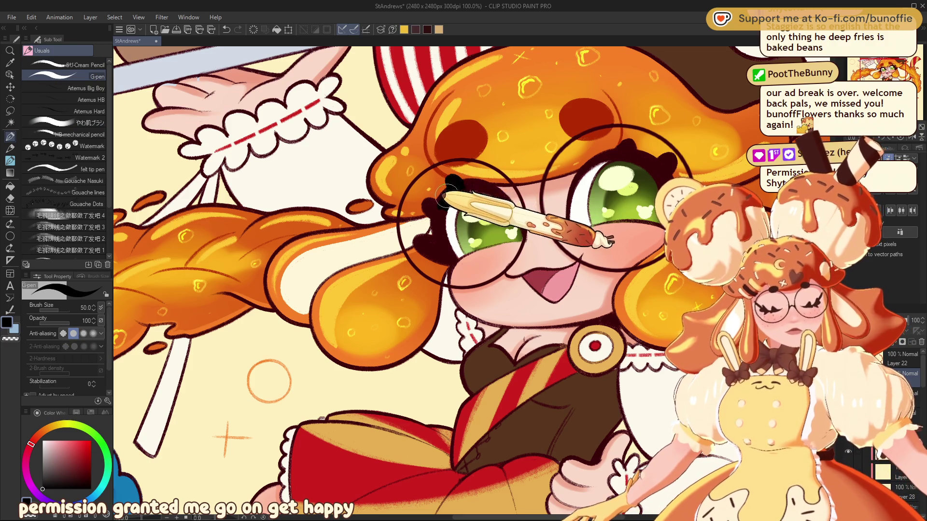
mouse_move(443, 192)
mouse_down()
mouse_move(436, 218)
mouse_move(430, 211)
mouse_up()
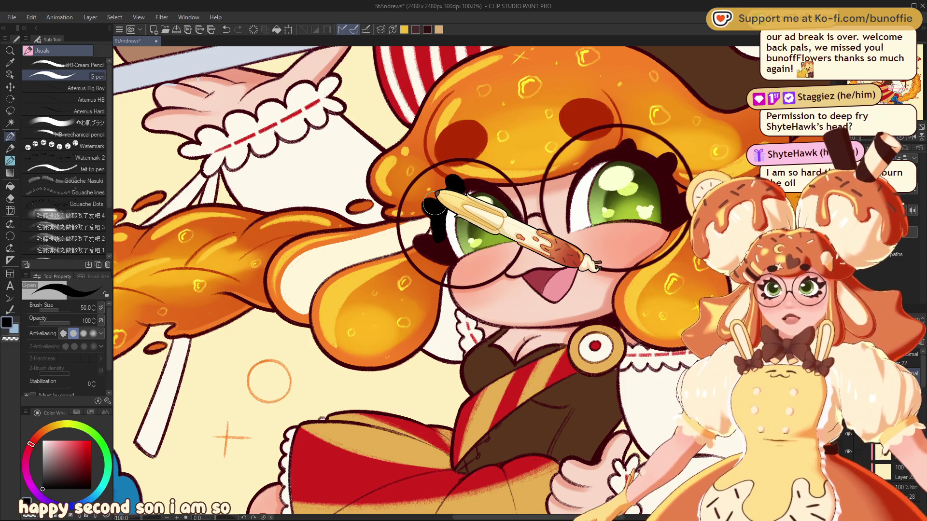
drag(434, 202, 434, 238)
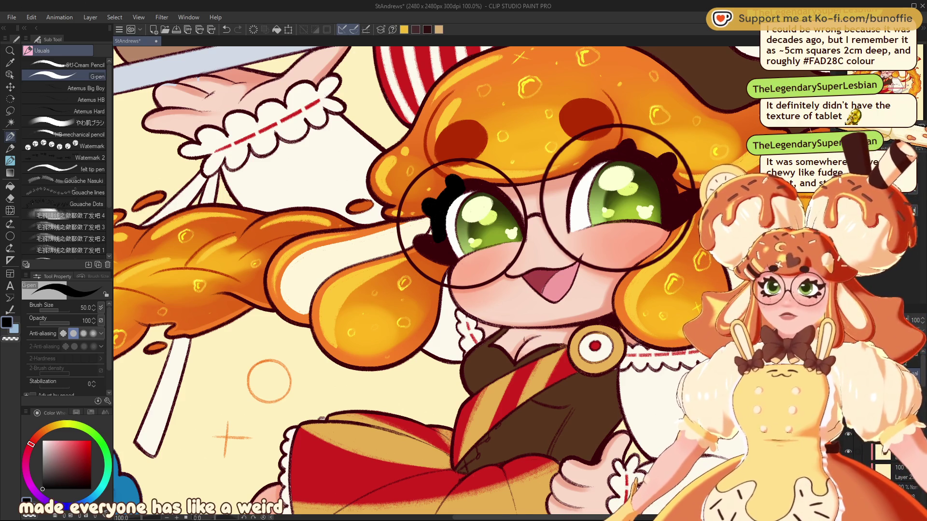
- Pan the canvas to bring the glossy braid beside the face into view
drag(488, 222, 570, 251)
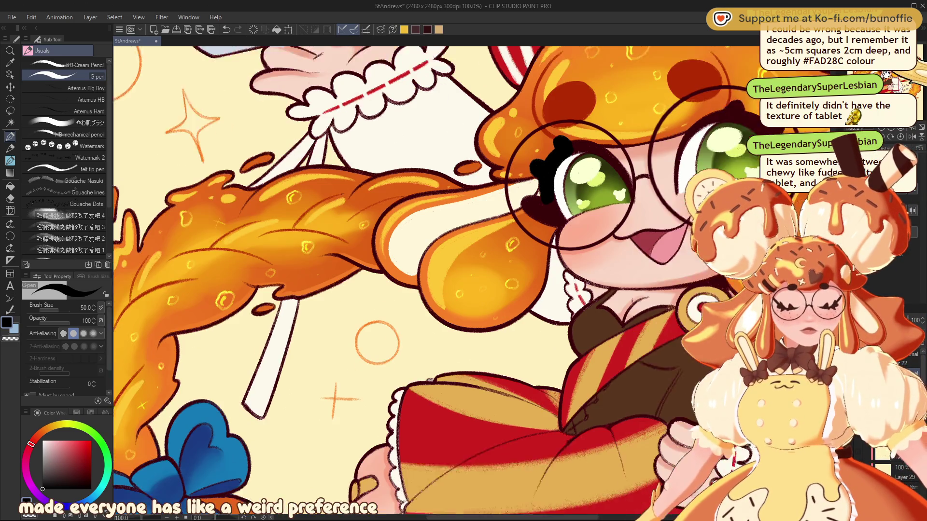
- Zoom in on the face and retrace the right eye's upper lid with black lashes
scroll(469, 275, down, 2)
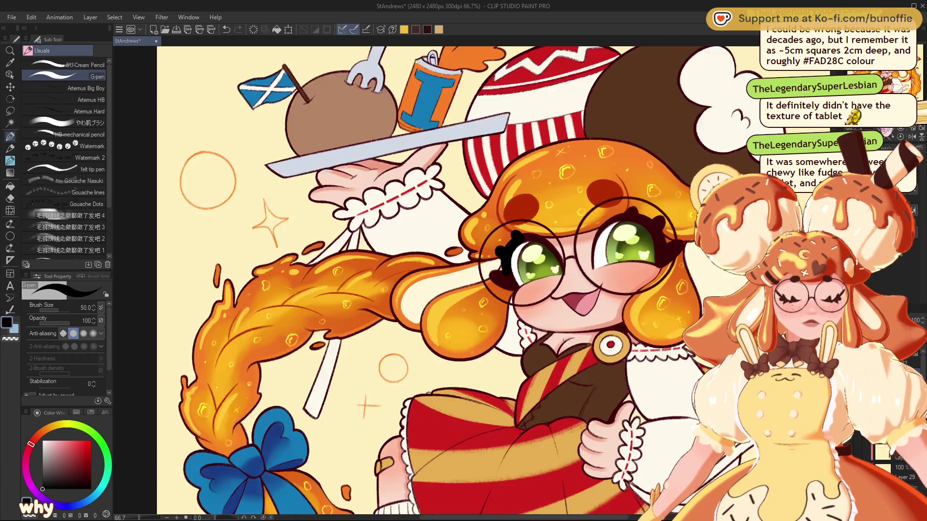
mouse_move(464, 290)
mouse_down()
mouse_move(470, 267)
mouse_move(448, 295)
mouse_move(507, 223)
mouse_up()
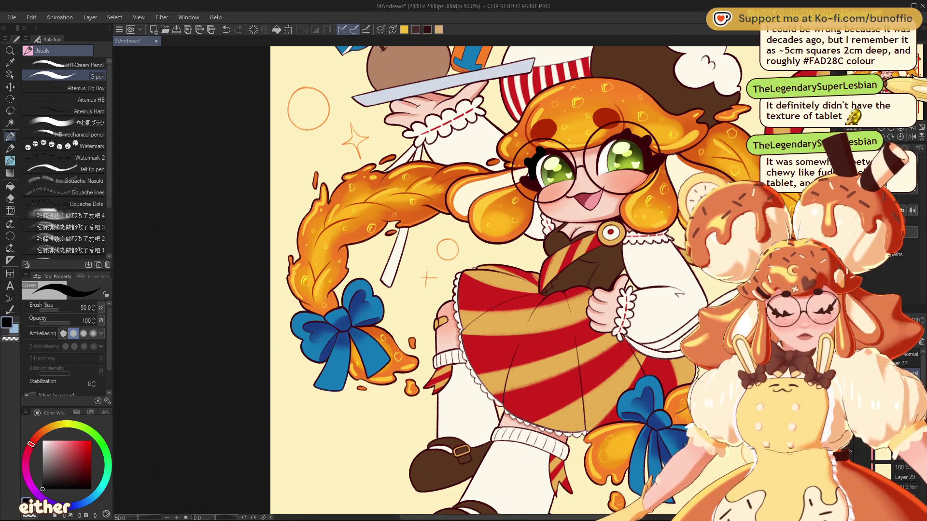
drag(464, 290, 394, 251)
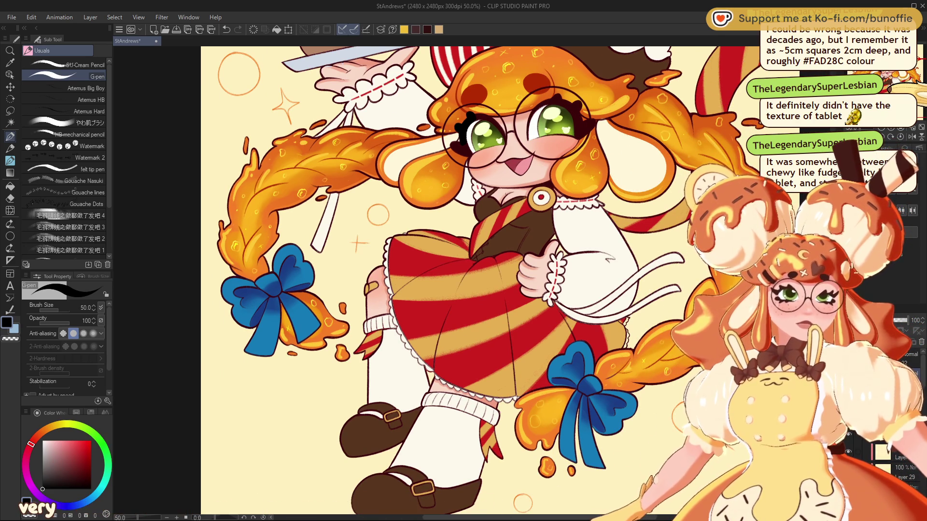
mouse_move(464, 289)
mouse_down()
mouse_move(461, 345)
mouse_move(425, 362)
mouse_move(444, 379)
mouse_move(456, 295)
mouse_up()
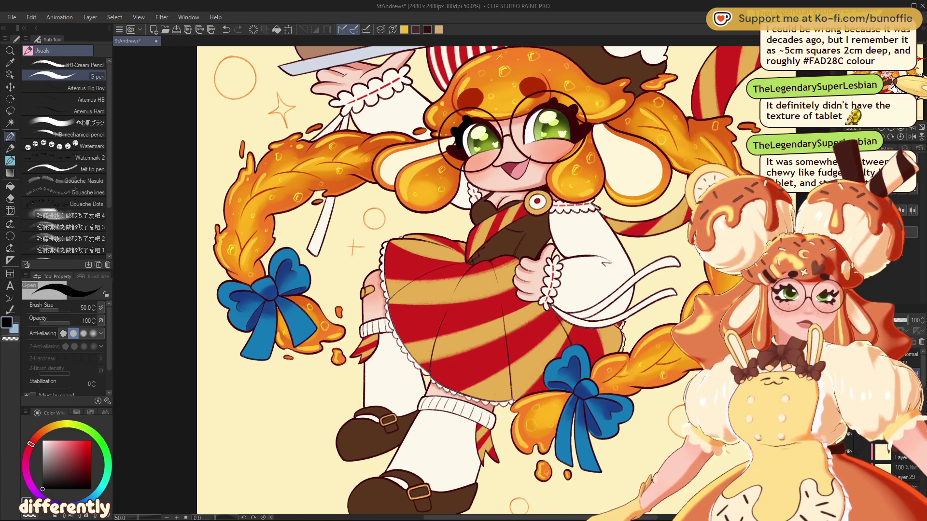
scroll(455, 295, up, 3)
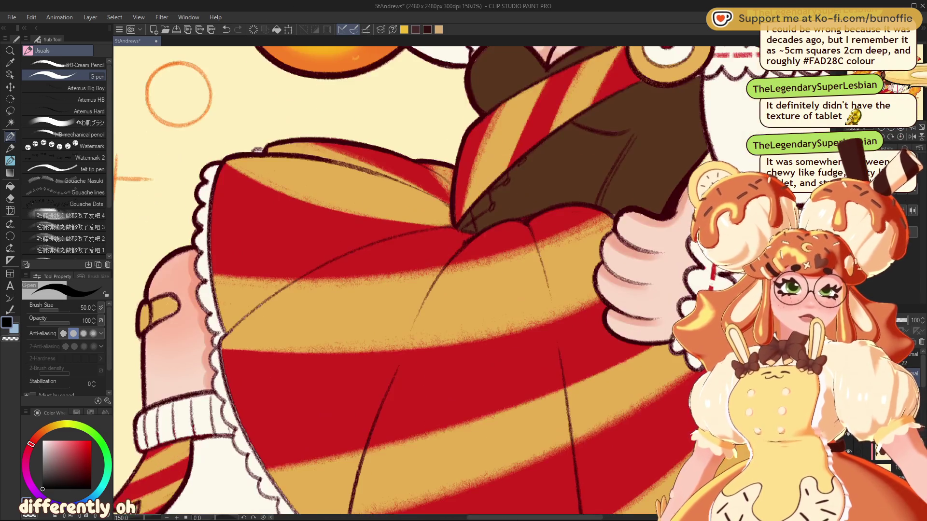
drag(456, 193, 473, 434)
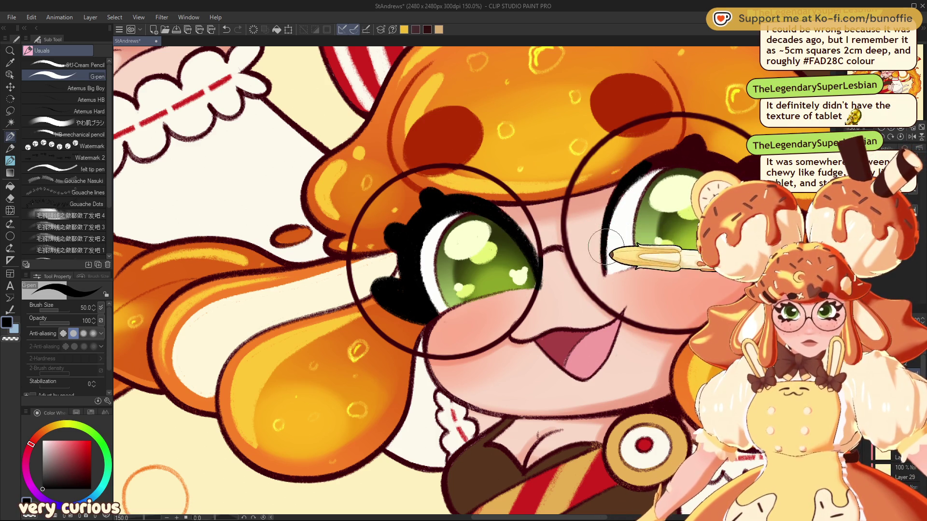
drag(603, 271, 634, 179)
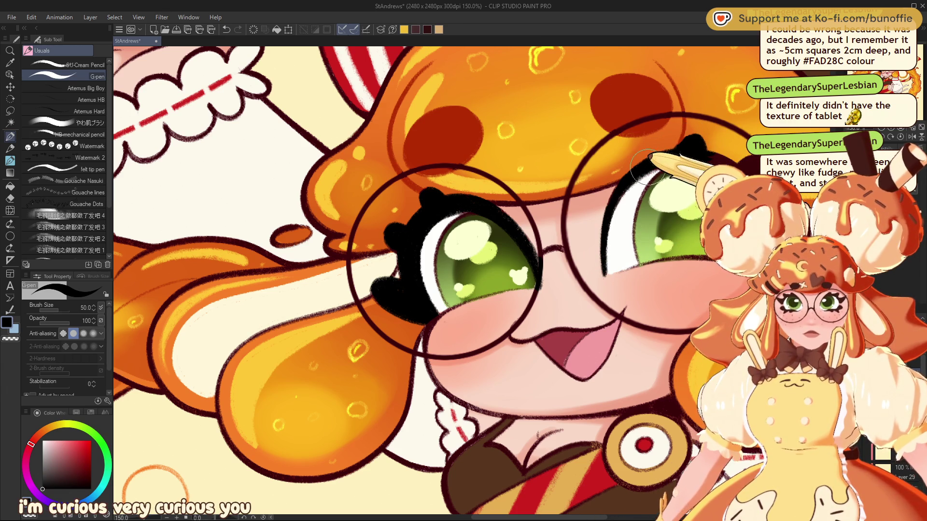
drag(703, 152, 742, 163)
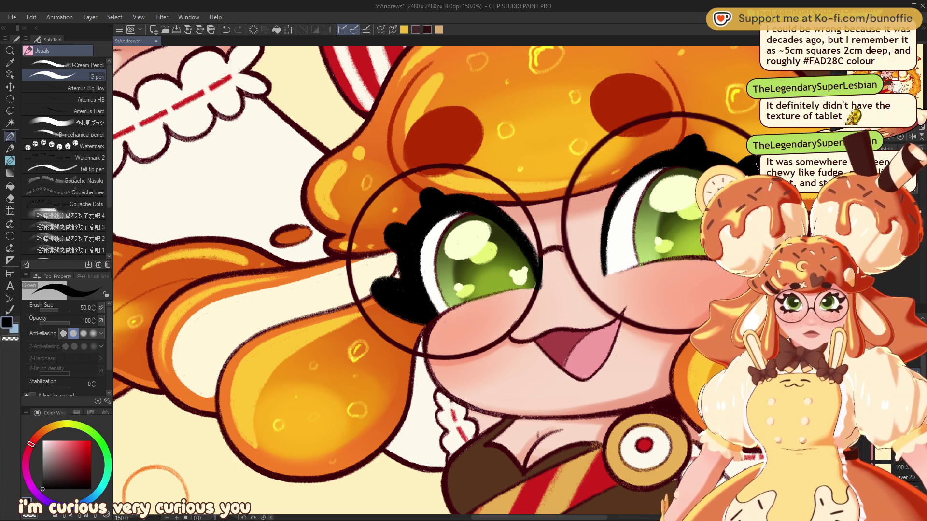
- Extend the black lash down the eye's edge, filling the maroon gap
scroll(464, 280, right, 5)
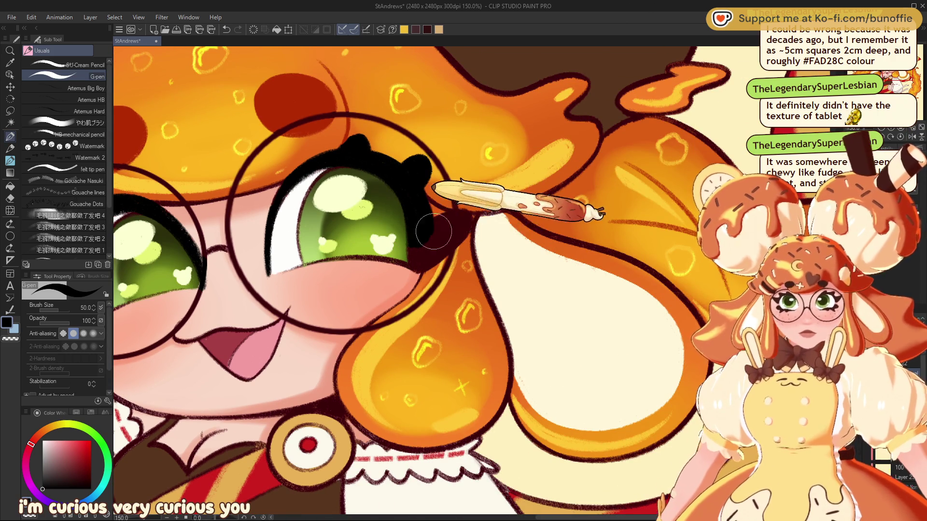
mouse_move(426, 248)
mouse_down()
mouse_move(416, 269)
mouse_move(462, 231)
mouse_up()
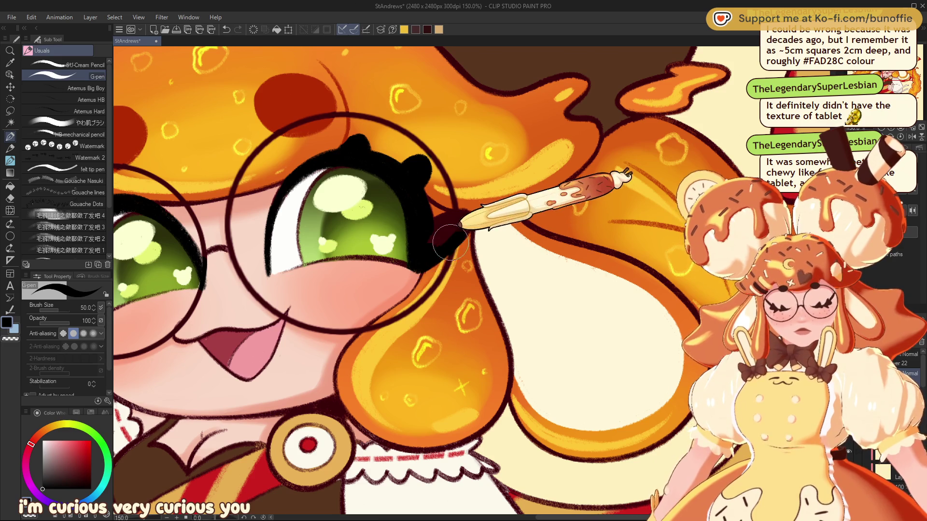
drag(463, 230, 434, 230)
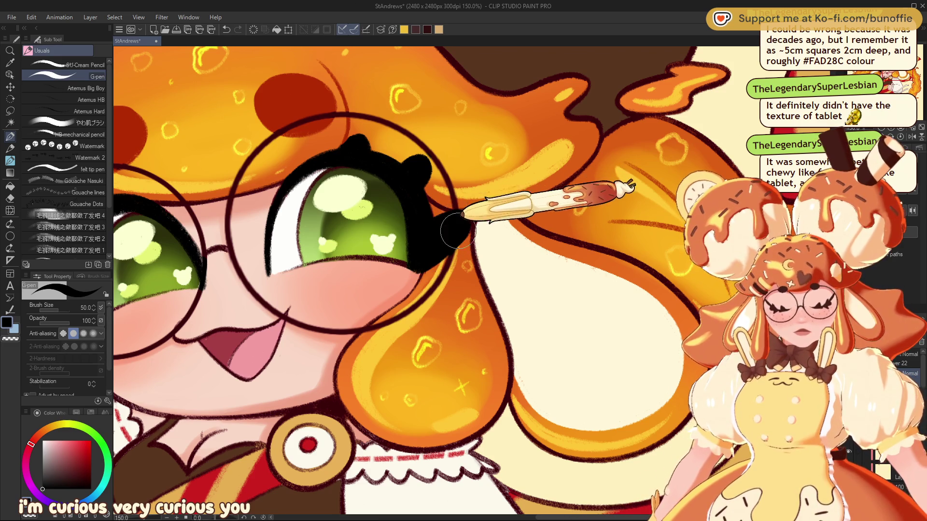
- Rotate the canvas upside down, then zoom out and back in on the glasses
mouse_move(473, 208)
mouse_down()
mouse_move(314, 476)
mouse_move(591, 258)
mouse_move(475, 282)
mouse_up()
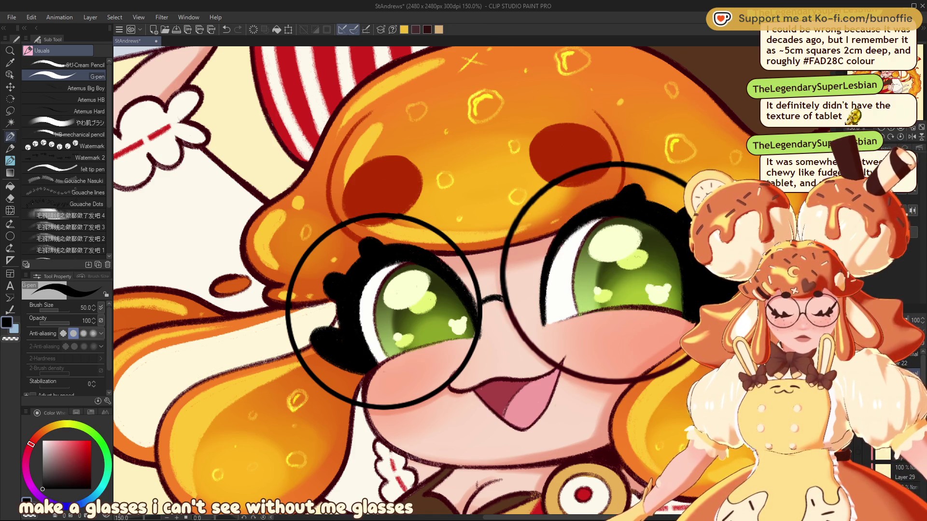
drag(699, 327, 501, 289)
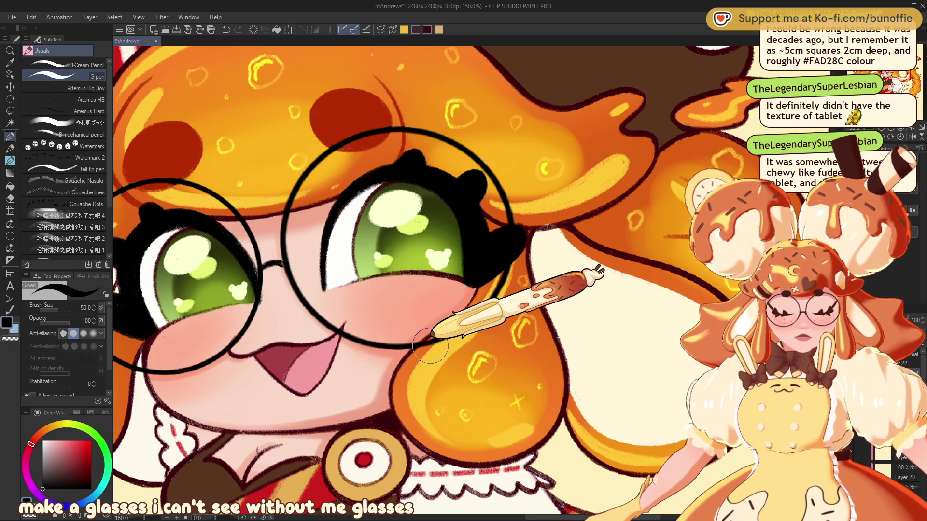
key(ctrl+minus)
key(ctrl+minus)
key(ctrl+minus)
drag(464, 280, 441, 270)
key(ctrl+plus)
key(ctrl+plus)
key(ctrl+plus)
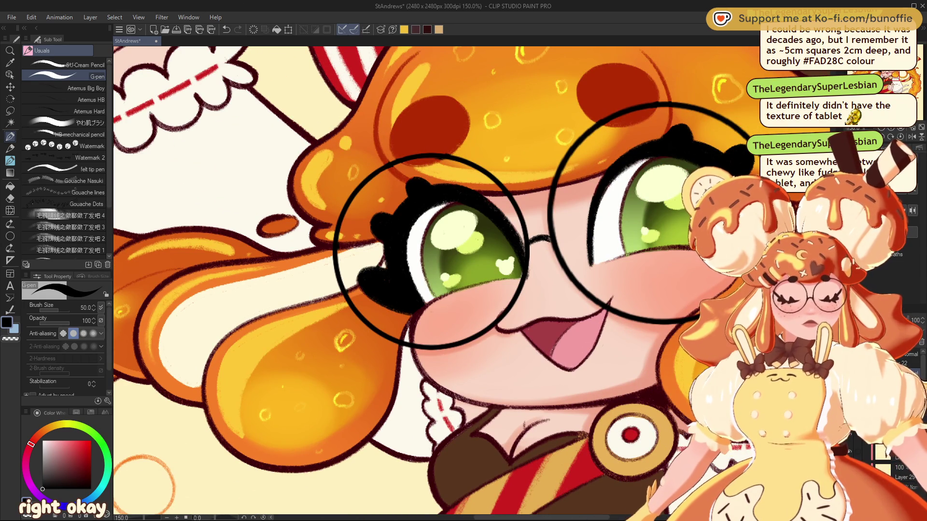
- Repaint the iris edge in olive green, pick darker and light greens, then zoom out to 33%
alt+click(424, 251)
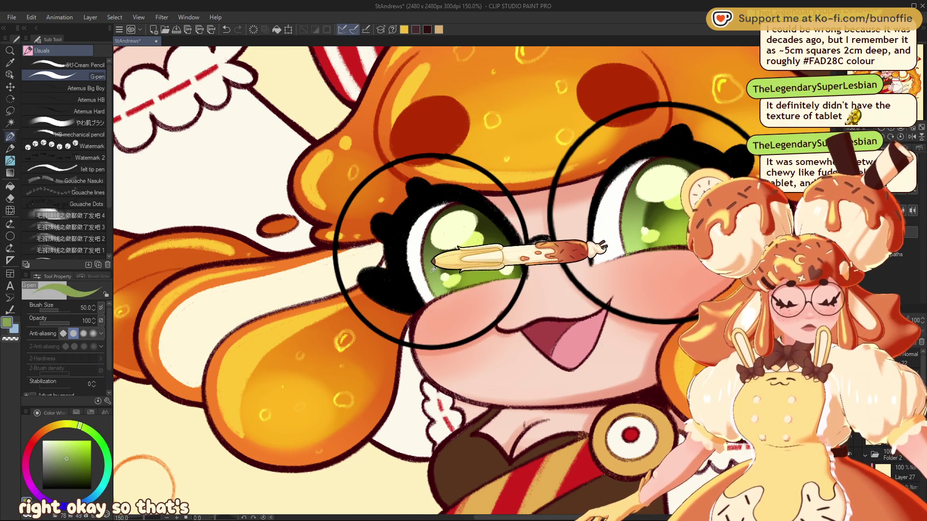
drag(424, 251, 429, 237)
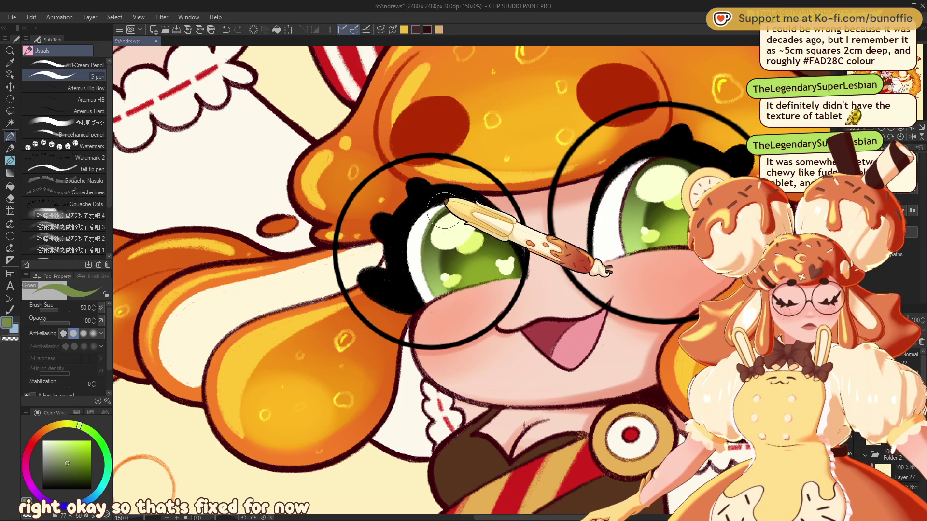
alt+click(456, 205)
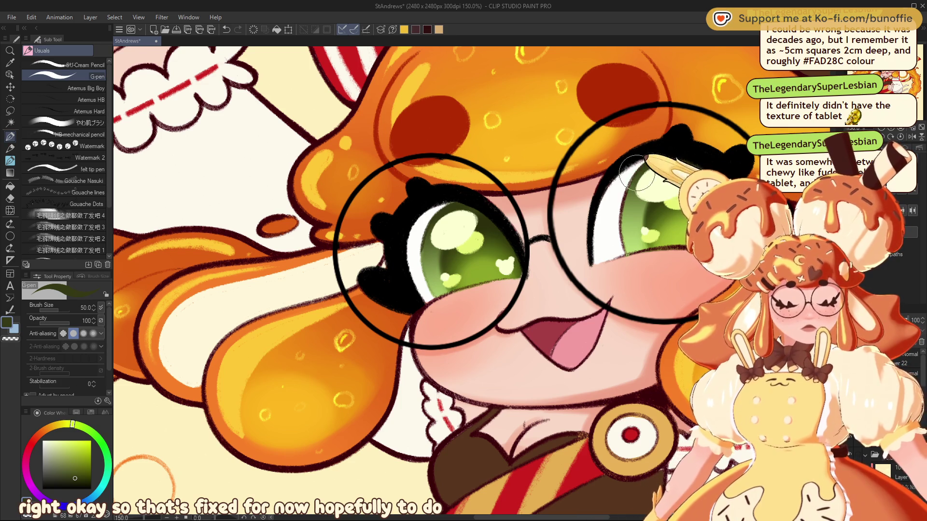
alt+click(623, 219)
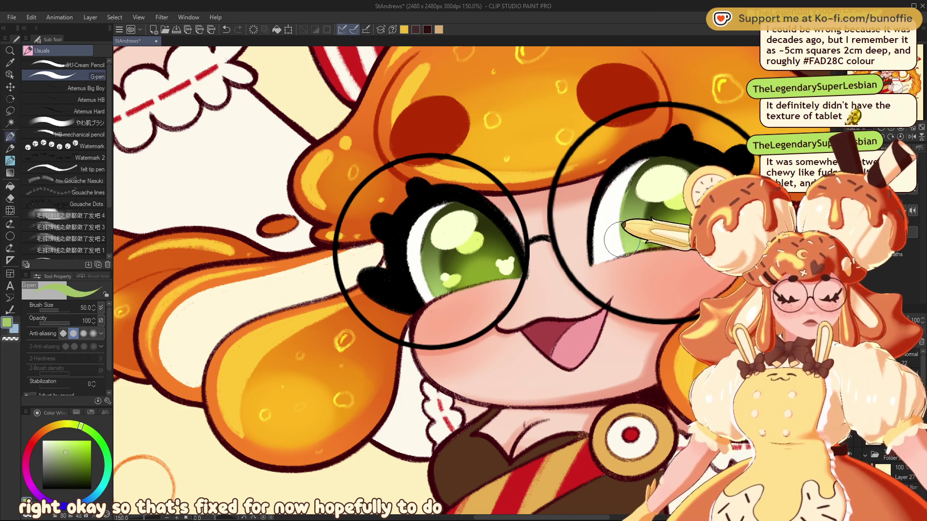
key(ctrl+minus)
key(ctrl+minus)
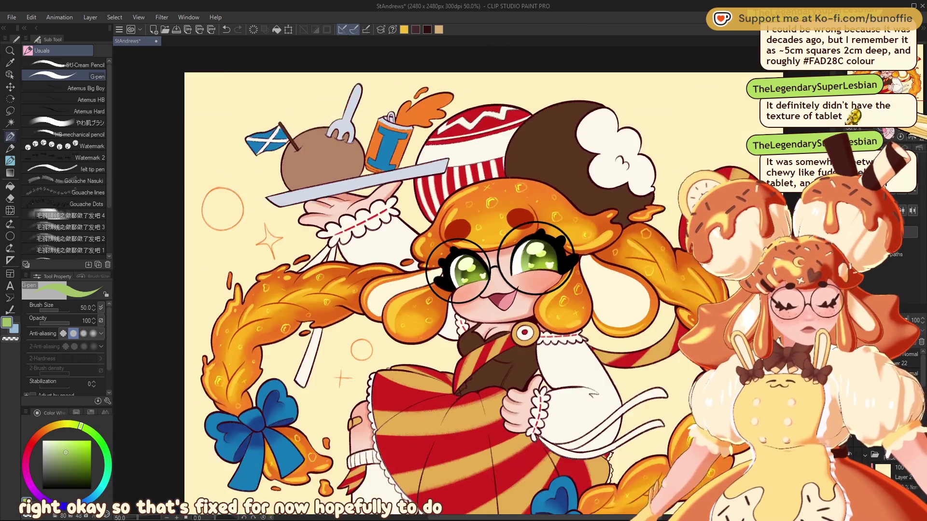
key(ctrl+minus)
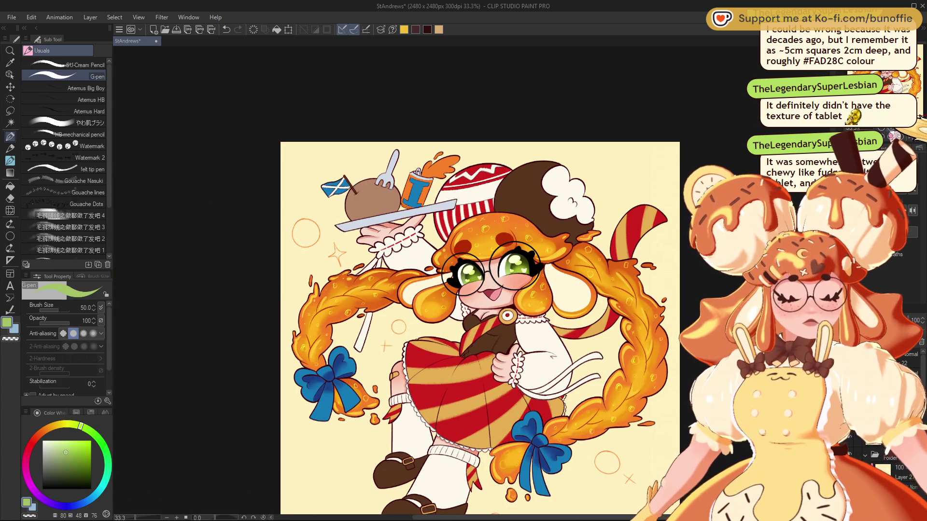
key(ctrl+plus)
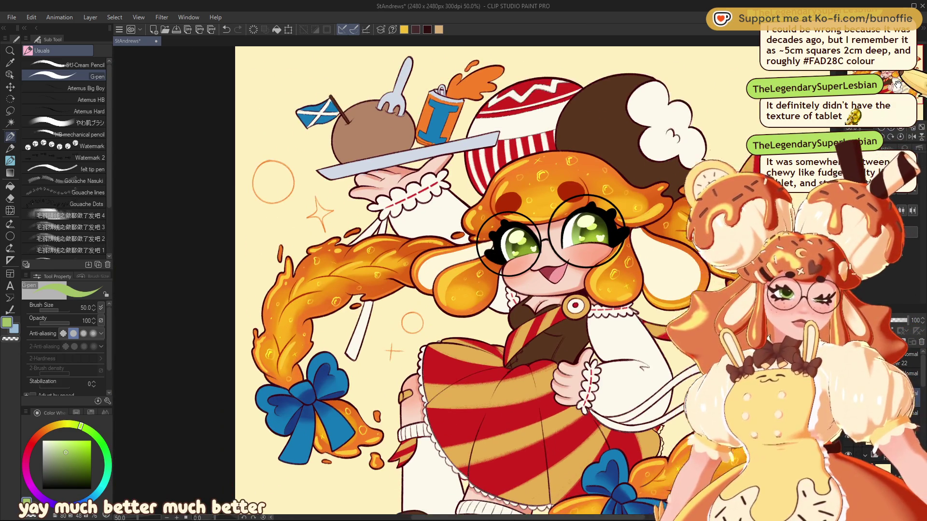
mouse_move(550, 237)
mouse_down()
mouse_move(514, 196)
mouse_move(497, 107)
mouse_move(445, 269)
mouse_move(485, 198)
mouse_up()
drag(482, 261, 497, 232)
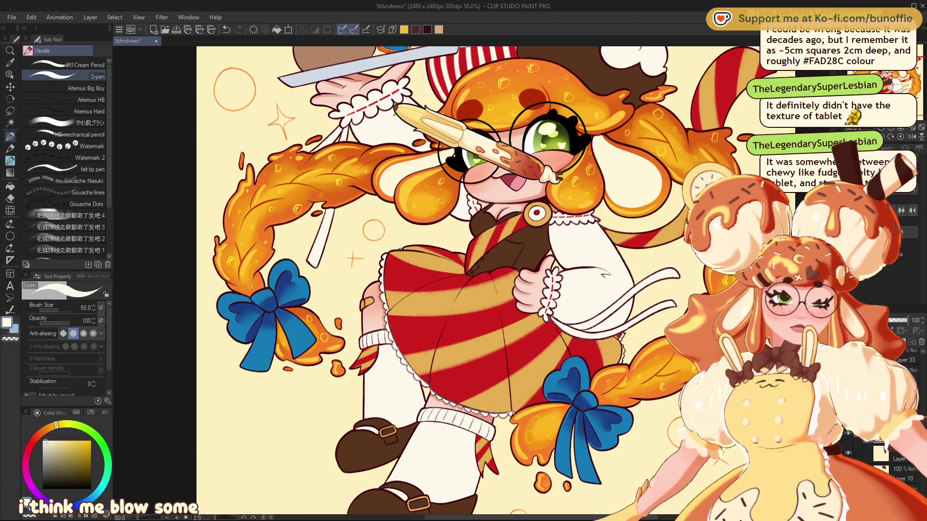
- Choose a saturated orange-peach, set G-pen size 20, then switch to やわ肌ブラシ at size 25
click(55, 444)
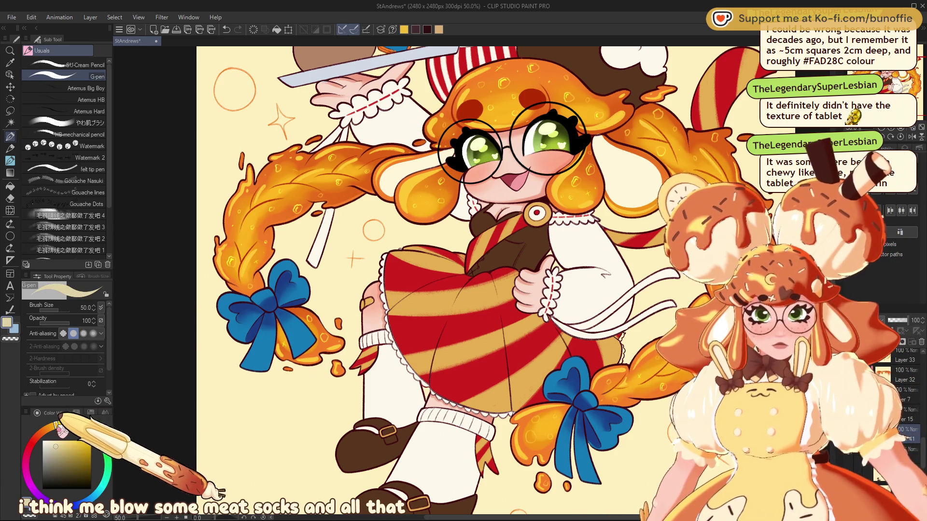
click(55, 446)
click(44, 431)
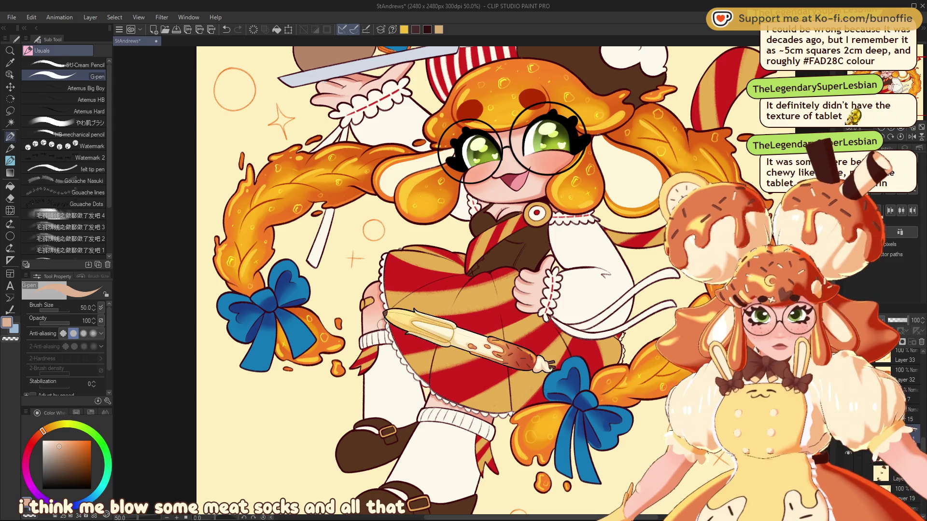
key(bracketleft)
key(bracketleft)
key(bracketleft)
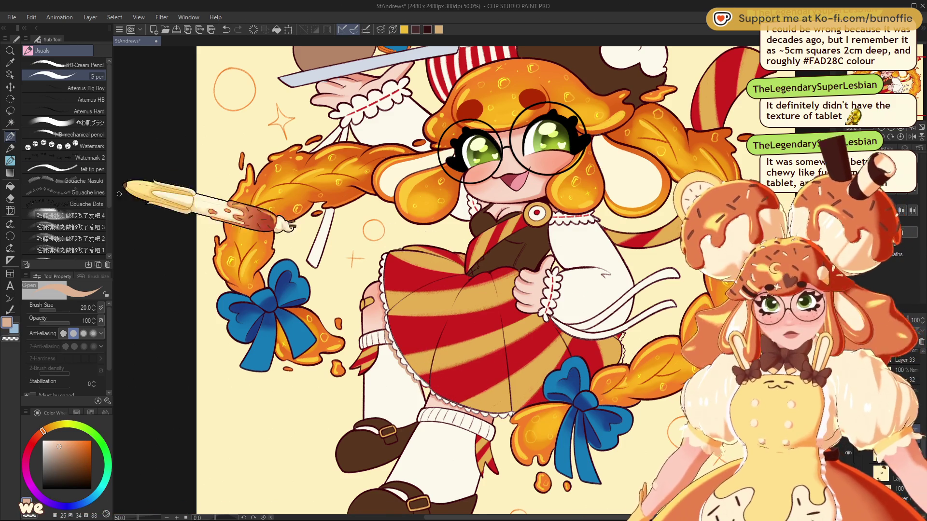
click(89, 122)
key(bracketleft)
key(bracketleft)
key(bracketleft)
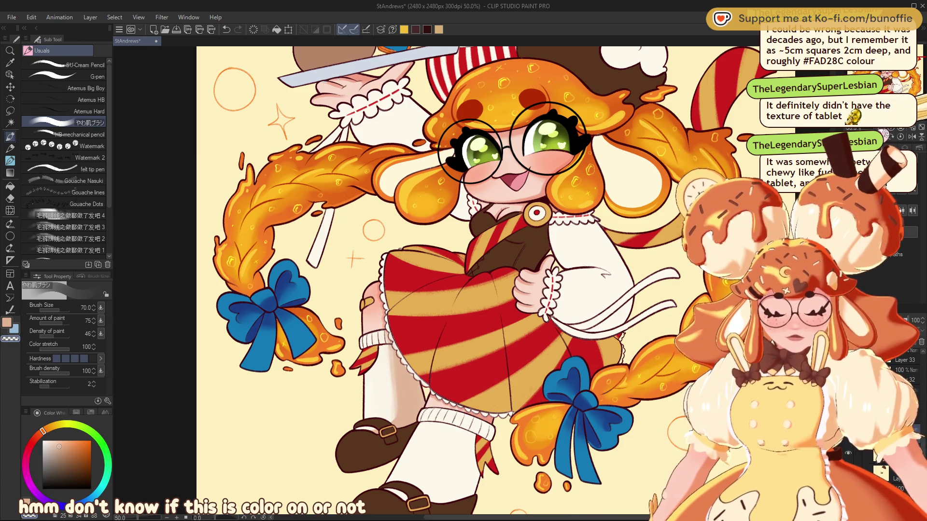
- Zoom out to 12.5% and back in, then set the soft brush size to 30
key(ctrl+minus)
key(ctrl+minus)
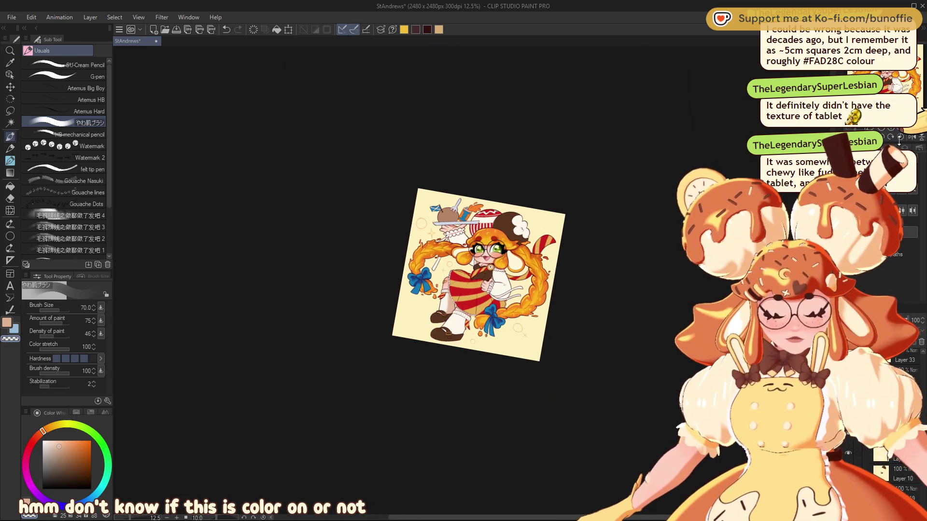
key(ctrl+plus)
key(ctrl+plus)
key(ctrl+plus)
key(ctrl+plus)
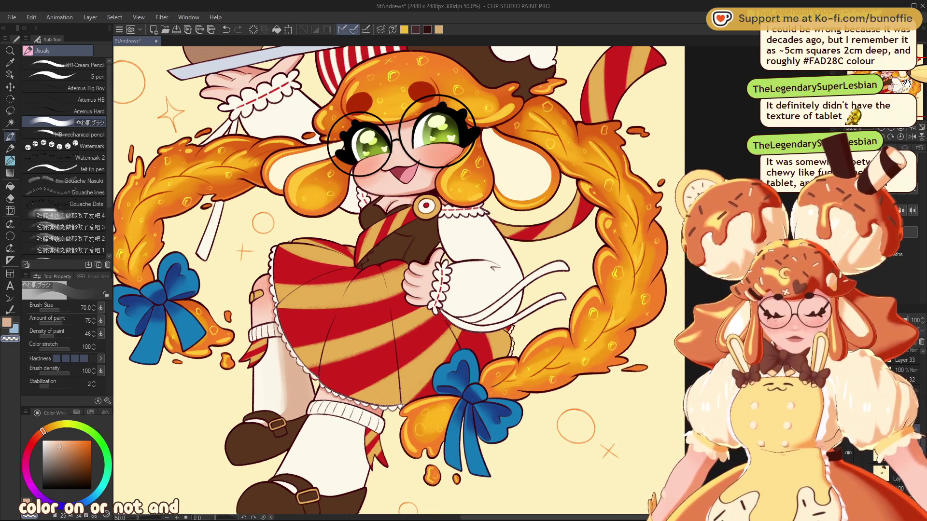
key(bracketleft)
key(bracketleft)
key(bracketleft)
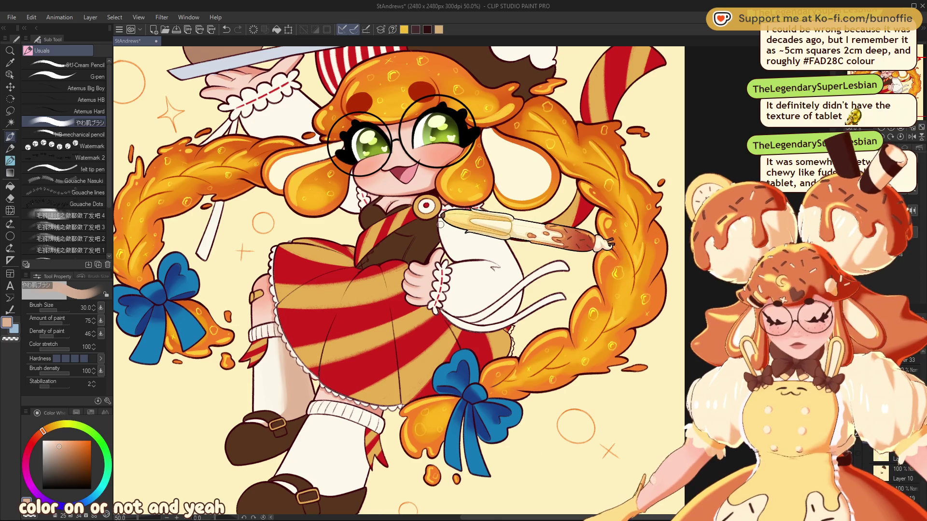
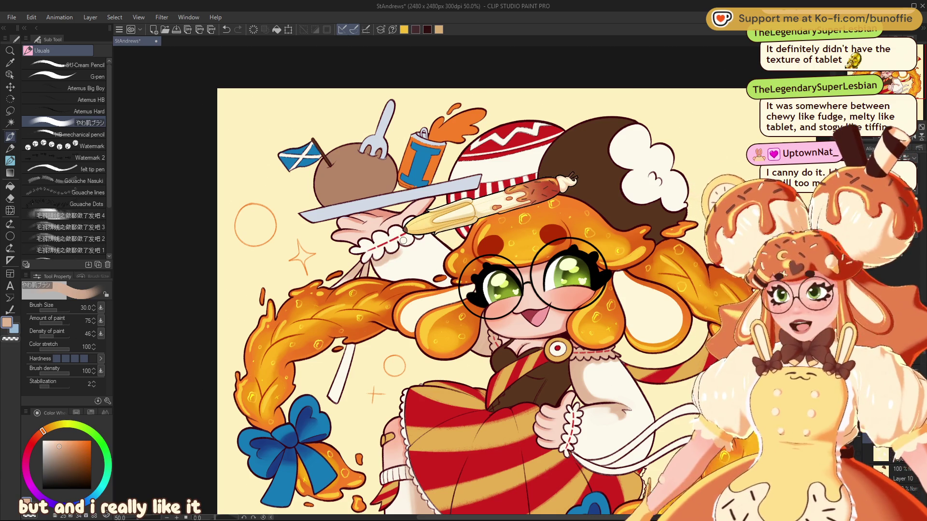
- Enlarge the painting brush from size 30 to 60 with the bracket shortcut keys
key(bracketleft)
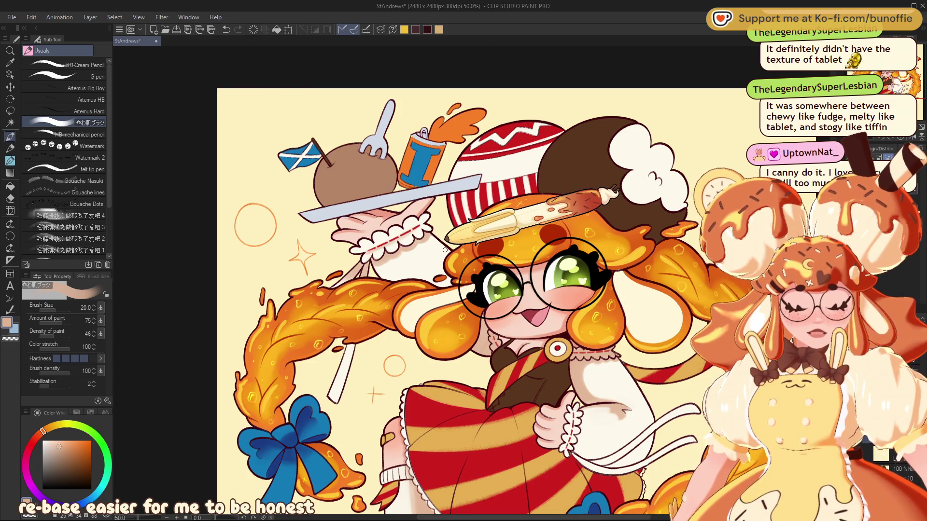
key(bracketright)
key(bracketright)
key(bracketright)
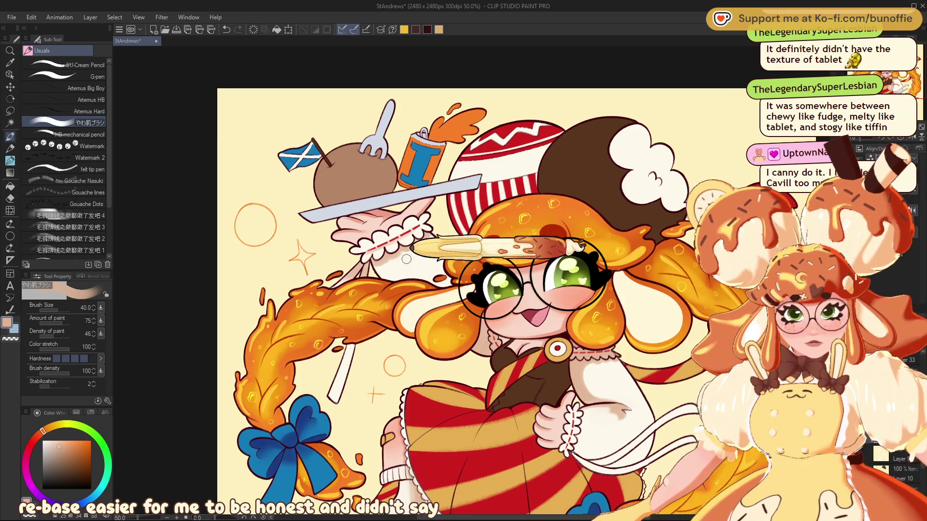
key(bracketright)
key(bracketright)
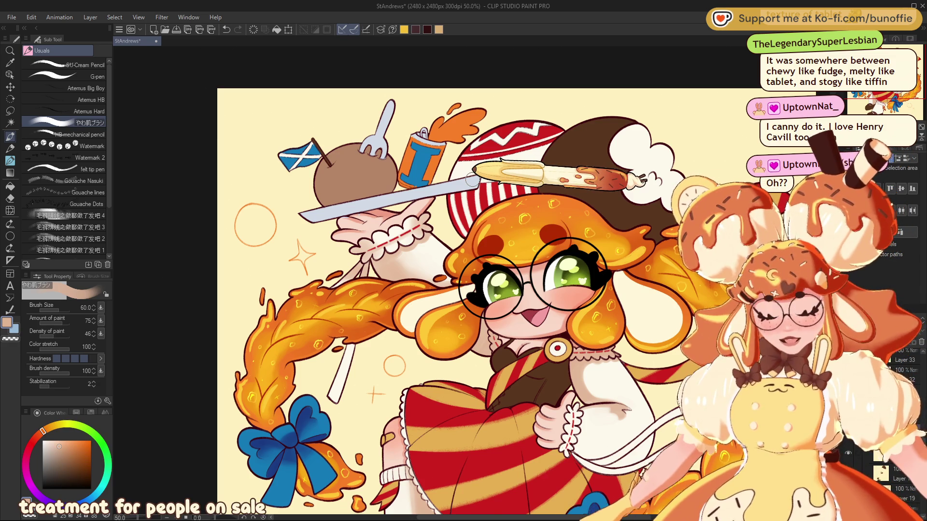
scroll(483, 290, down, 5)
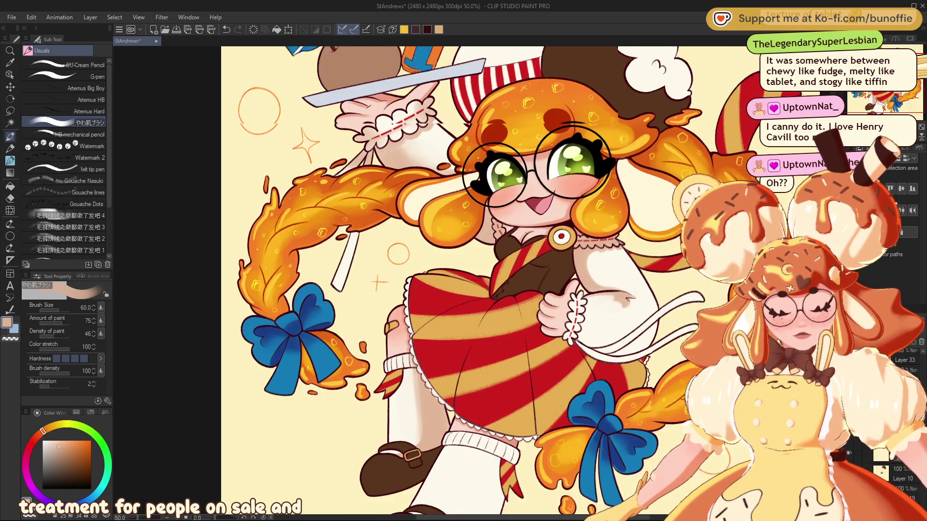
- Set the brush to size 25 and pan down to the character's legs and shoes
drag(530, 271, 438, 207)
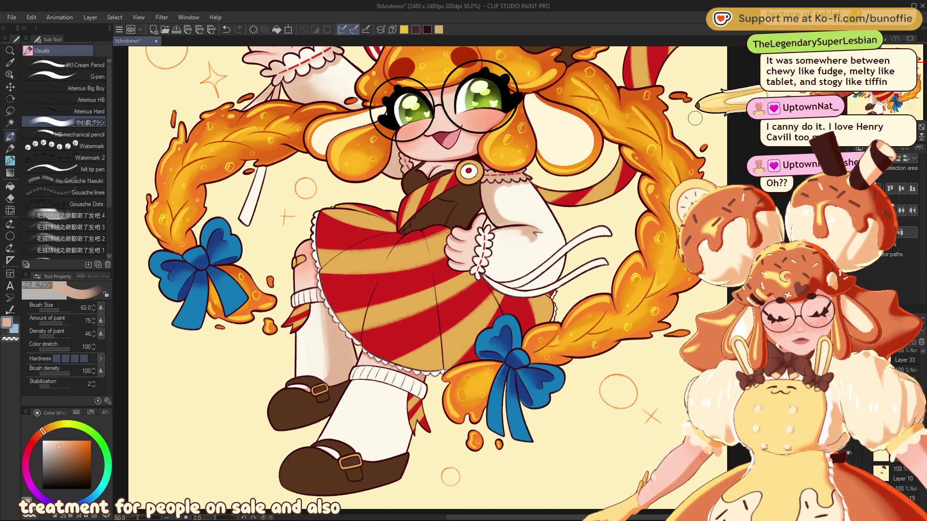
key(bracketleft)
key(bracketleft)
key(bracketleft)
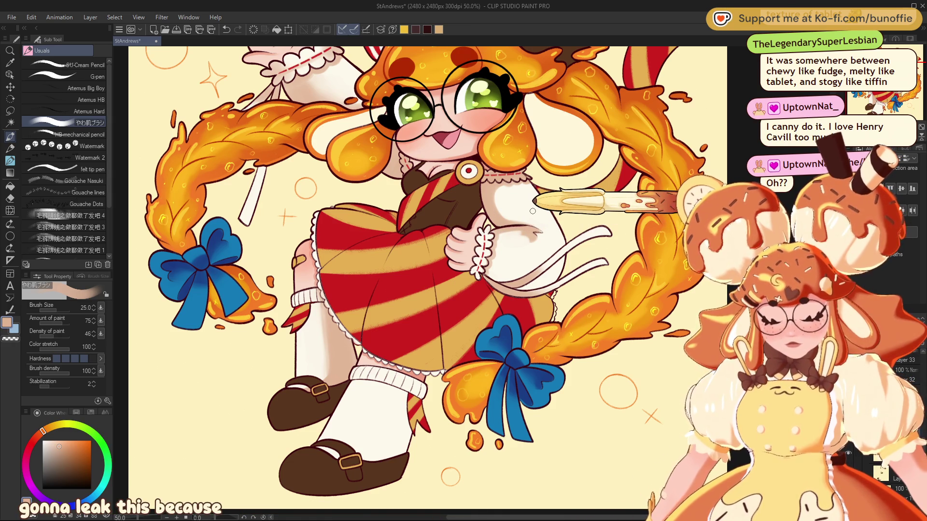
drag(533, 211, 603, 114)
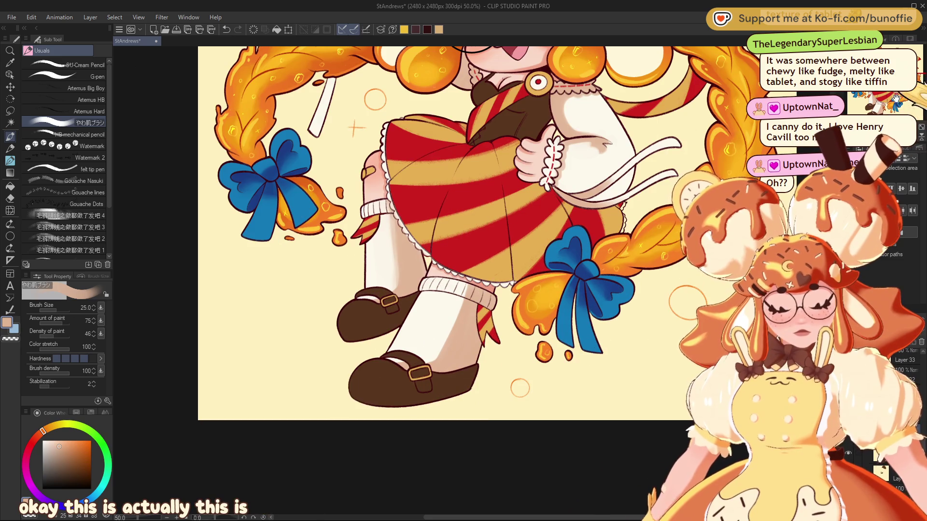
scroll(472, 303, down, 4)
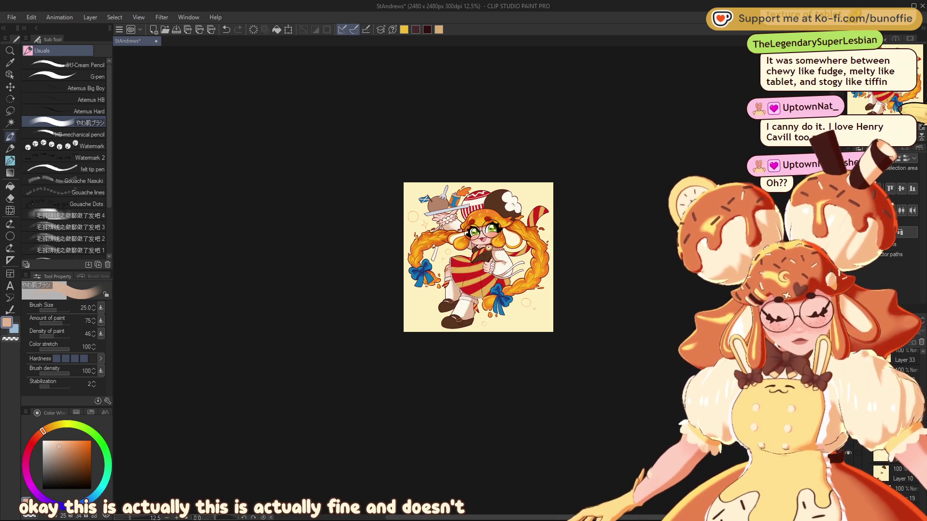
- Lasso the hand and arm, then shade them with a peach foreground-to-transparent gradient
scroll(526, 266, up, 3)
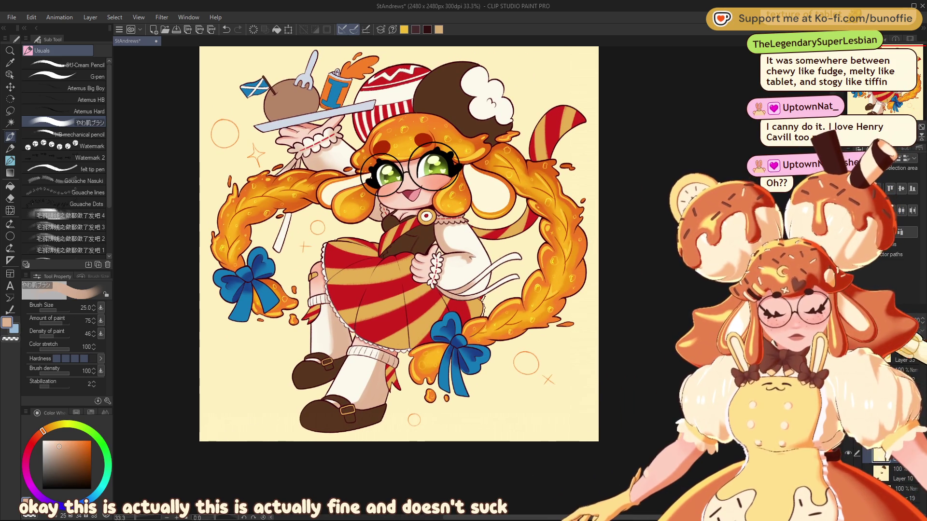
key(m)
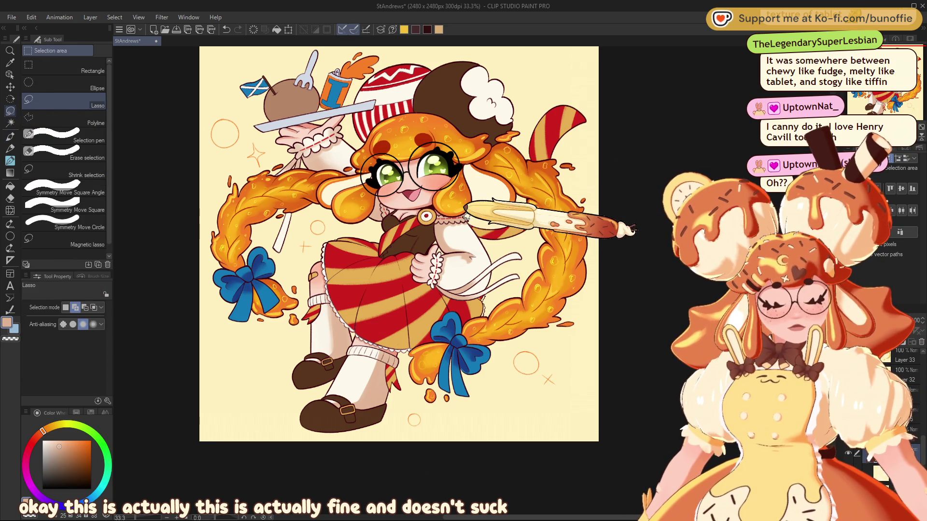
mouse_move(466, 211)
mouse_down()
mouse_move(474, 303)
mouse_move(481, 295)
mouse_move(453, 296)
mouse_move(464, 286)
mouse_up()
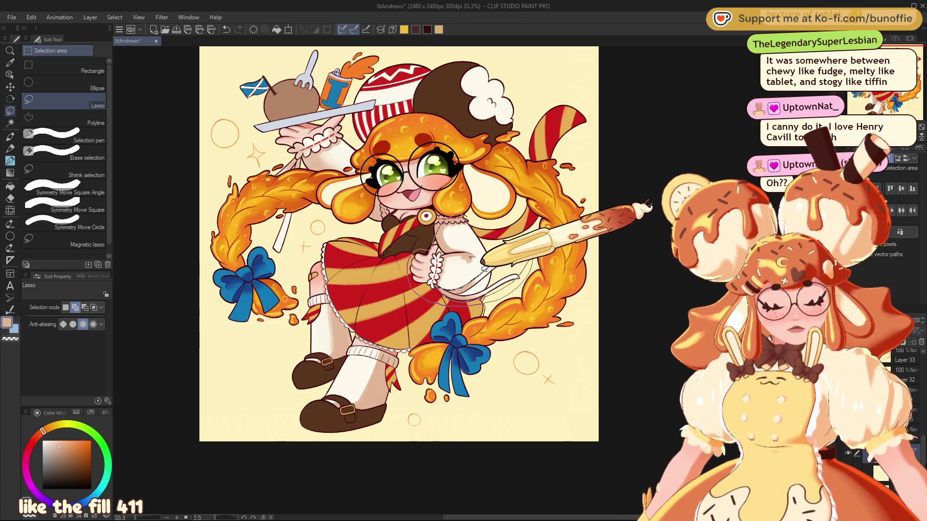
drag(464, 285, 435, 223)
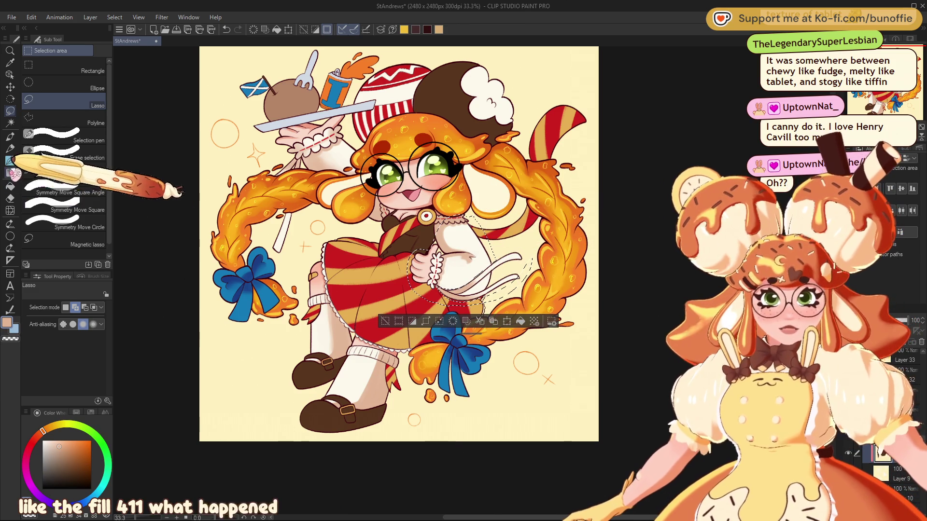
key(g)
drag(446, 207, 478, 269)
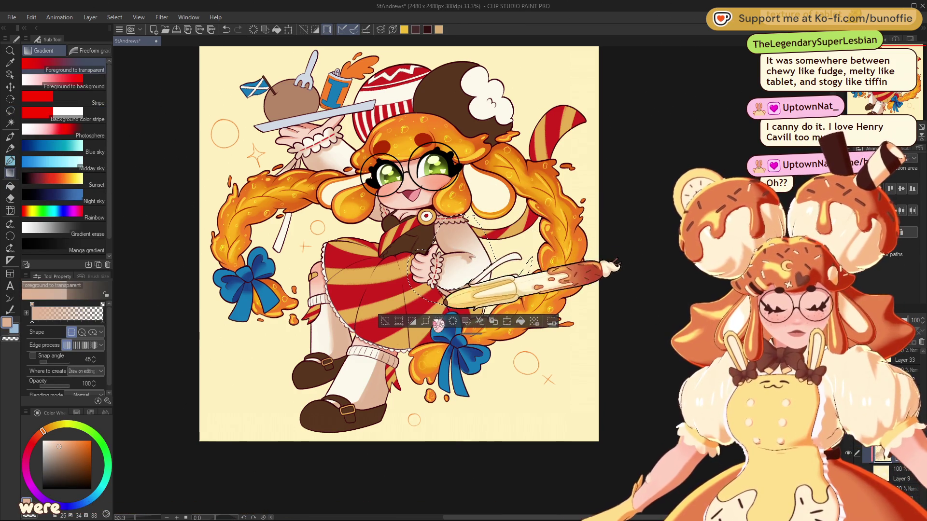
- Clear the arm selection, lasso the thin white stick, then undo its trial gradient
key(ctrl+d)
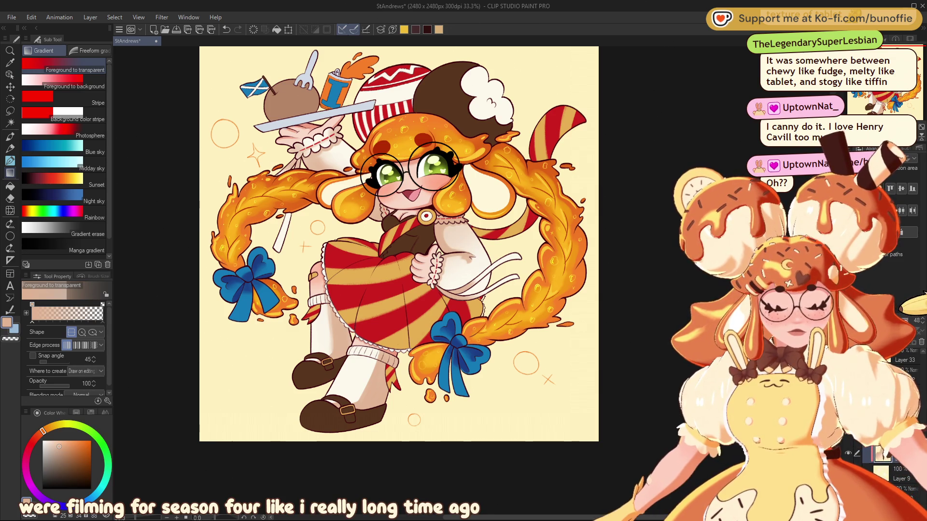
drag(434, 242, 524, 266)
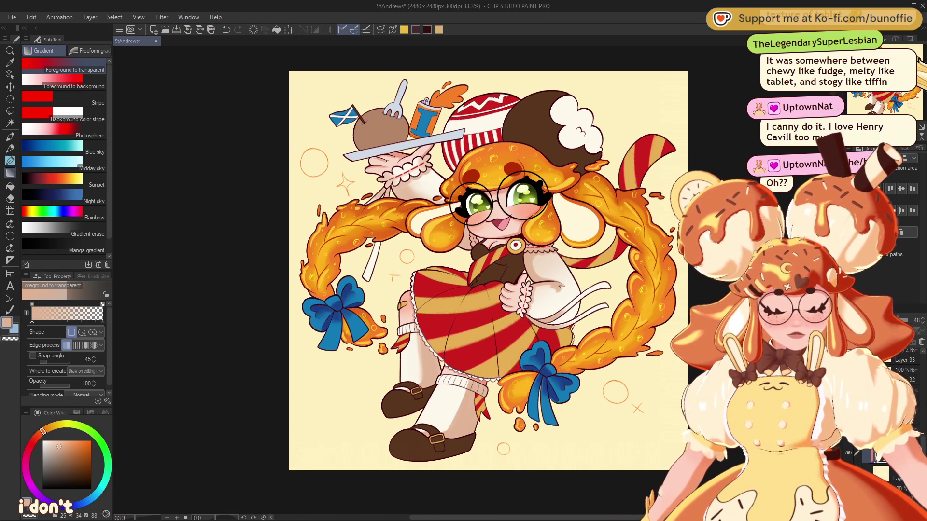
click(10, 111)
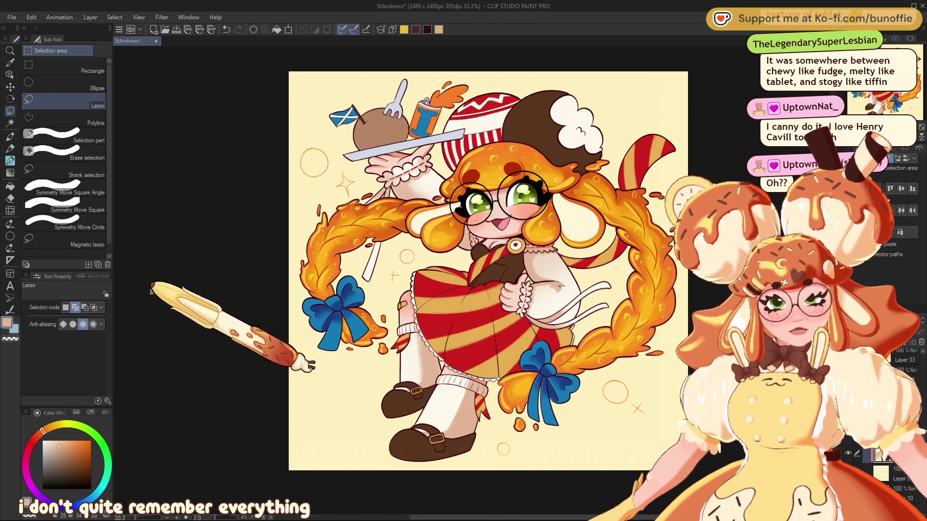
drag(359, 256, 358, 271)
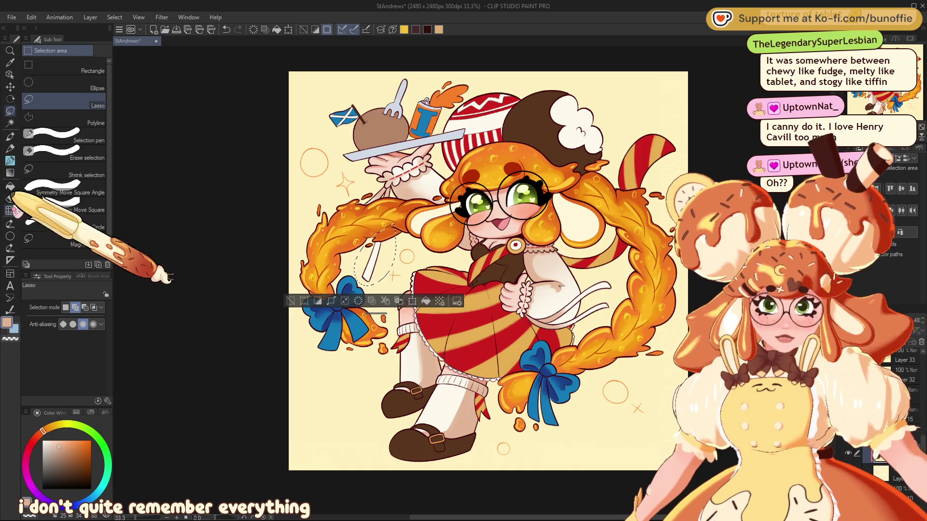
click(10, 173)
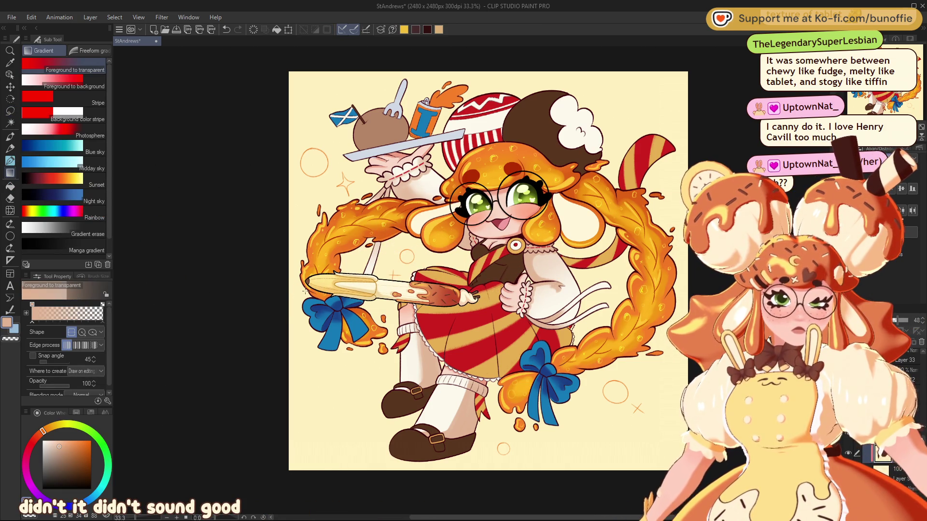
key(ctrl+z)
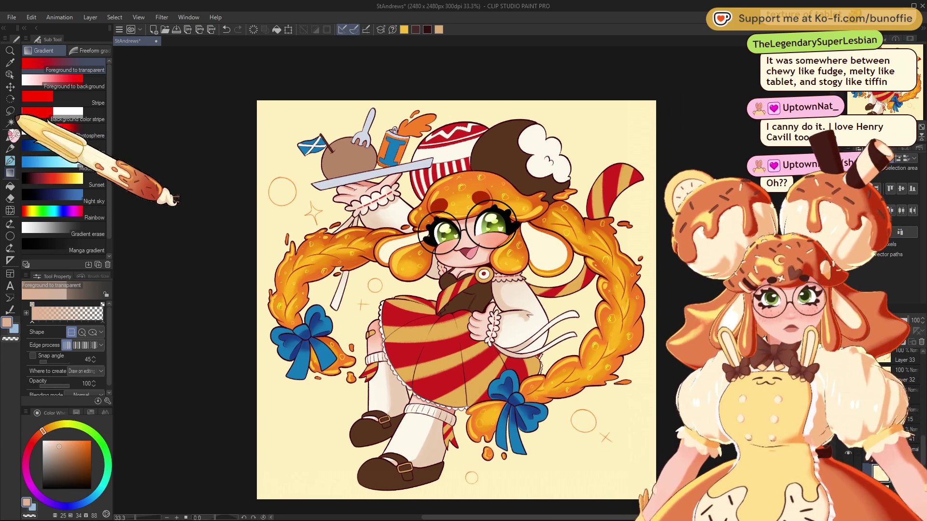
- Return to the painting brush and undo, then restore, the brown fill on hat, shoes and collar
click(10, 137)
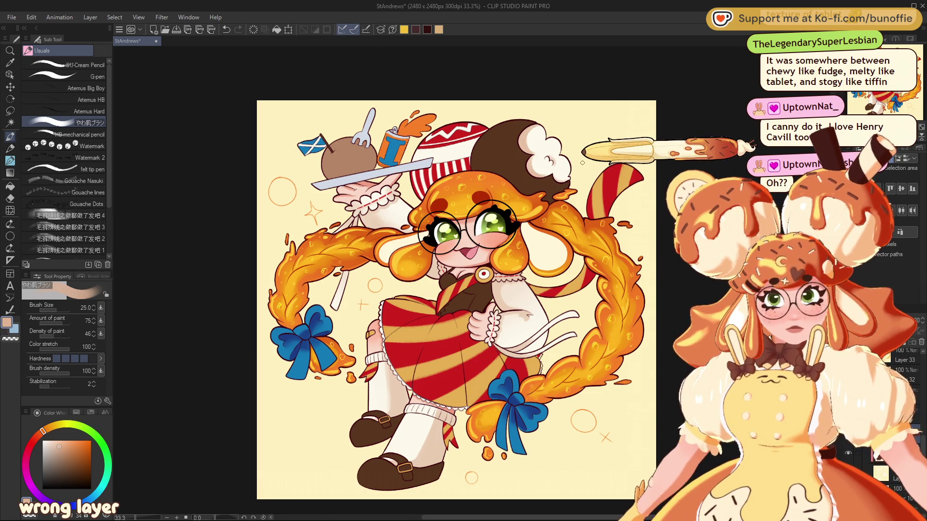
mouse_move(485, 293)
mouse_down()
mouse_move(519, 312)
mouse_move(495, 298)
mouse_up()
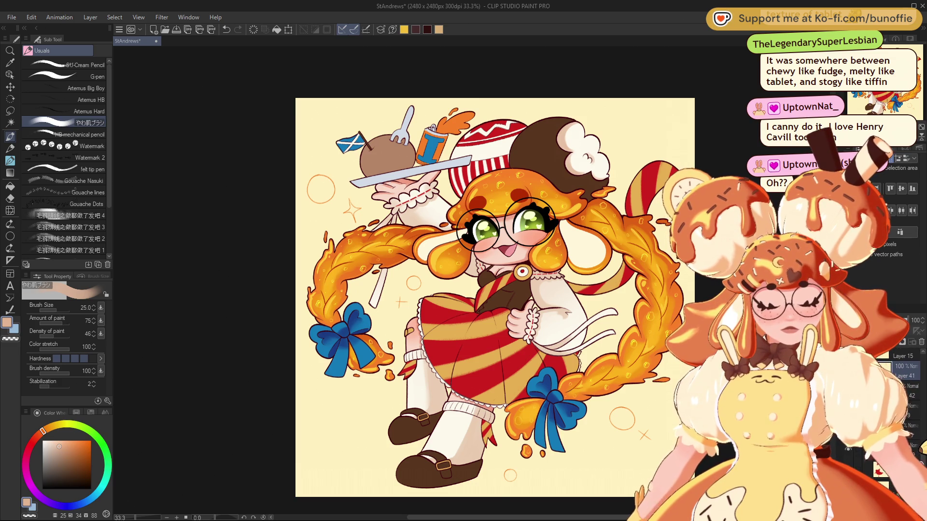
key(ctrl+z)
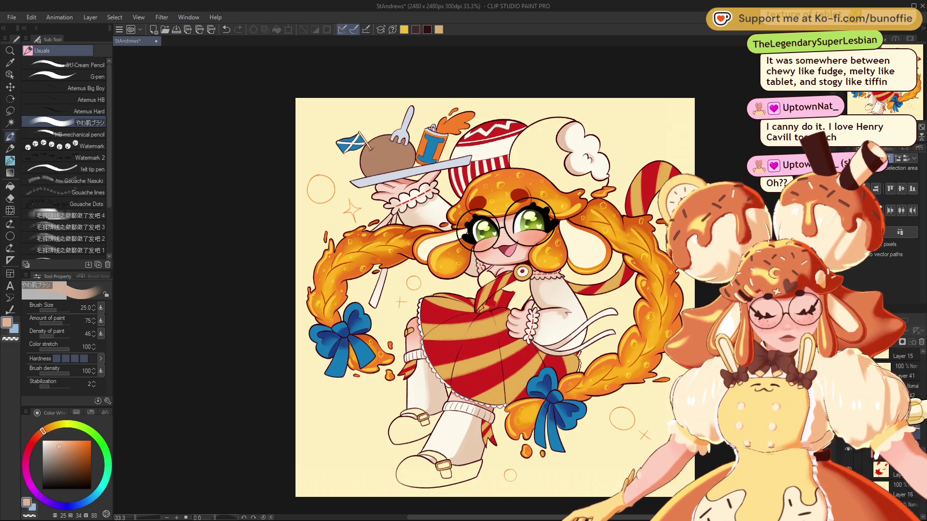
key(ctrl+y)
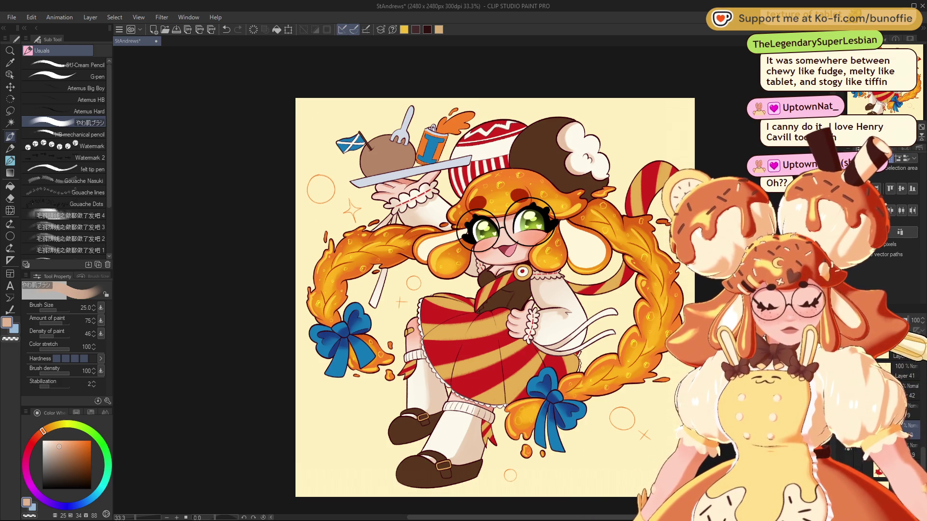
- Sample the hat's brown, adjust it to a lighter caramel-tan, and raise the brush size to 50
alt+click(532, 142)
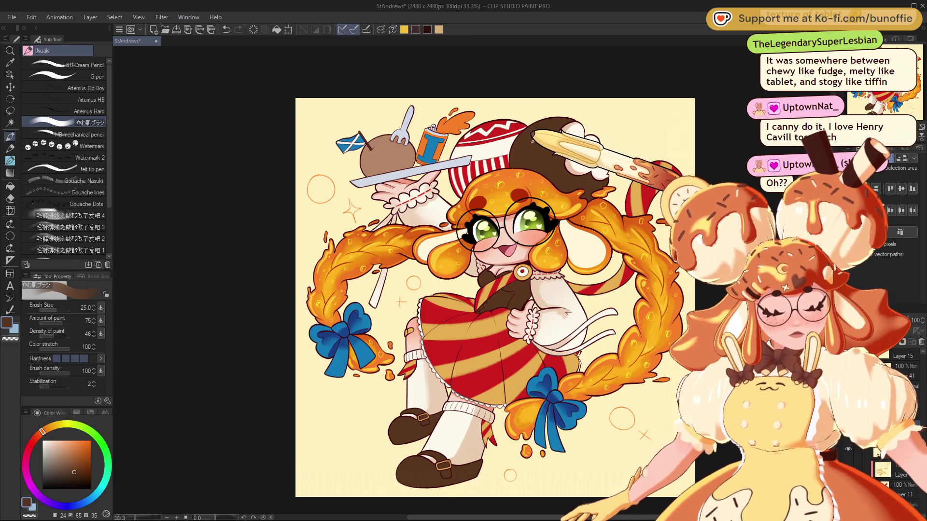
click(74, 458)
click(48, 424)
click(43, 431)
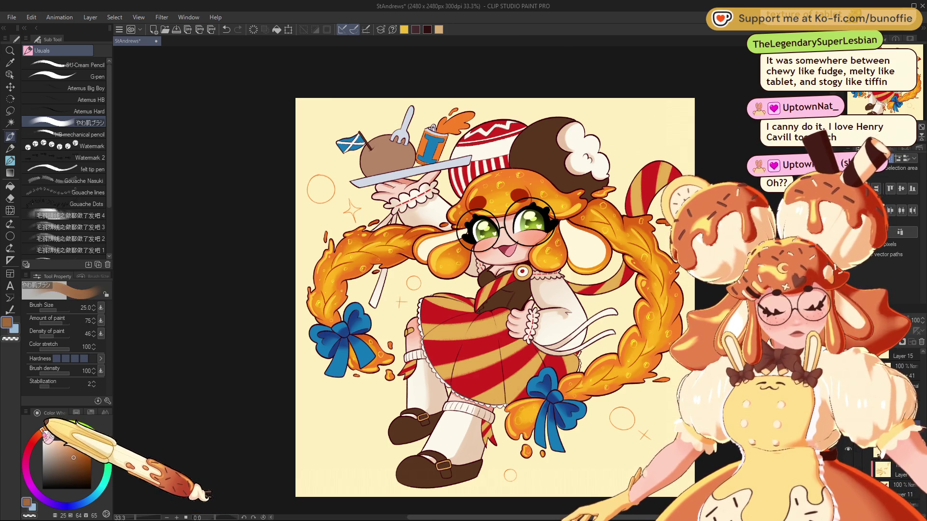
click(77, 456)
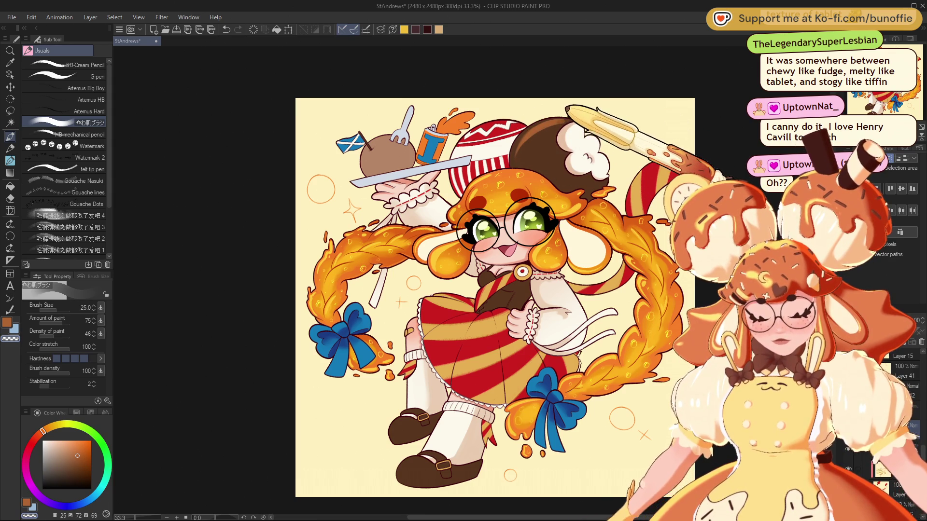
key(bracketright)
key(bracketright)
key(bracketright)
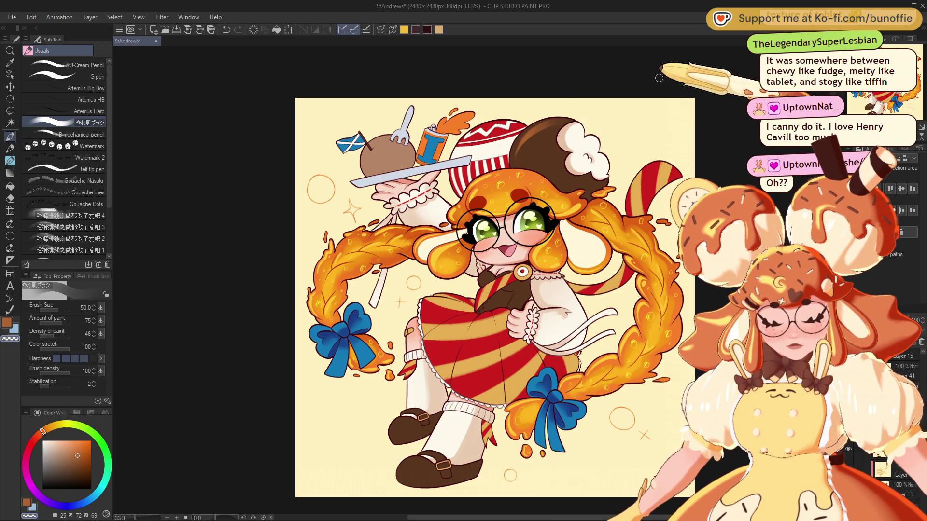
drag(564, 120, 497, 139)
- Inspect the hat close up, then eyedrop dark brown, lighten it, and set brush size 250
drag(427, 314, 461, 309)
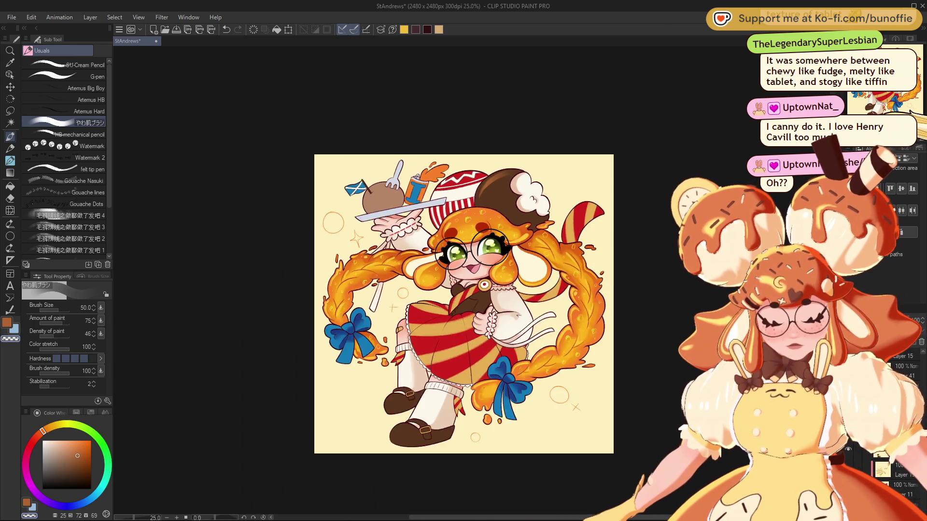
key(ctrl+alt+0)
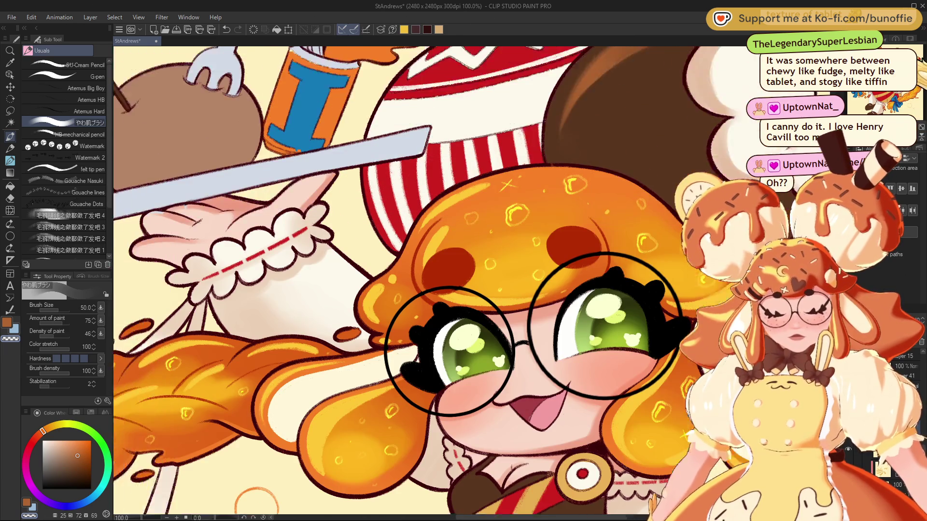
drag(570, 97, 456, 159)
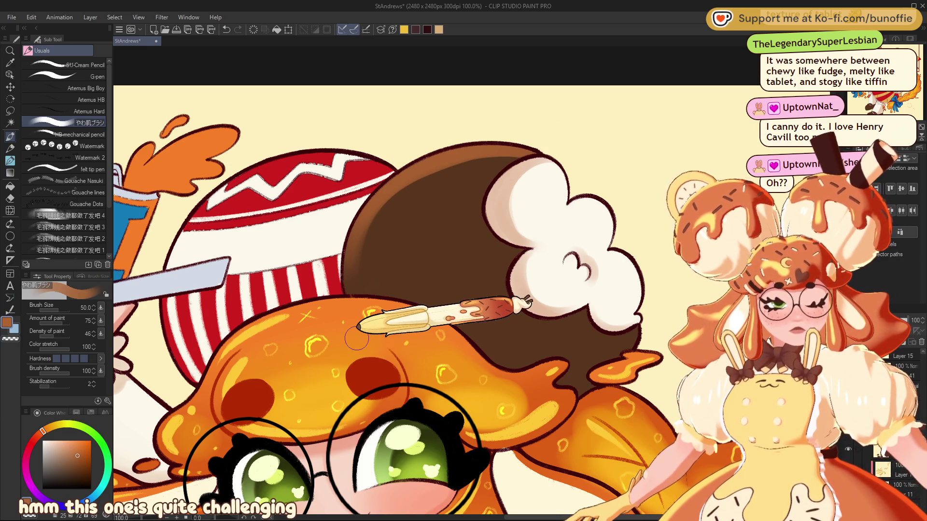
key(ctrl+minus)
key(ctrl+minus)
key(ctrl+minus)
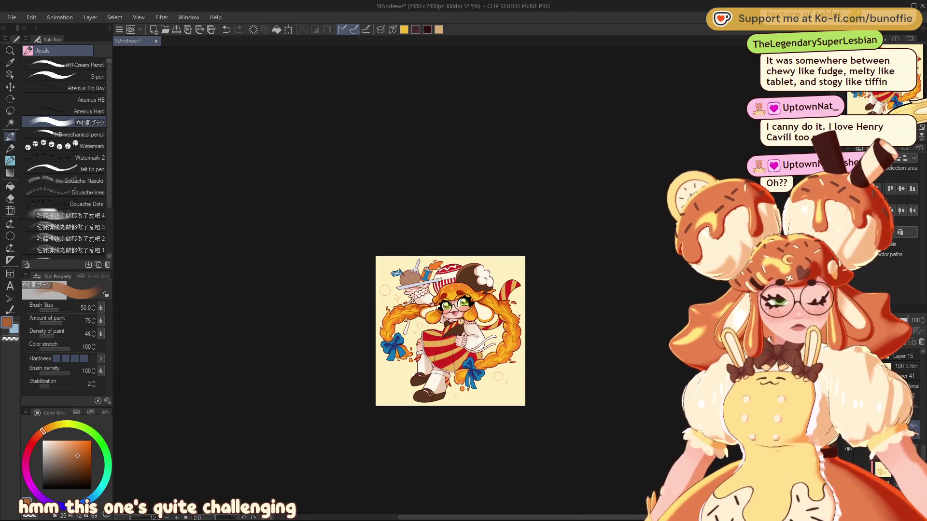
key(ctrl+plus)
key(ctrl+plus)
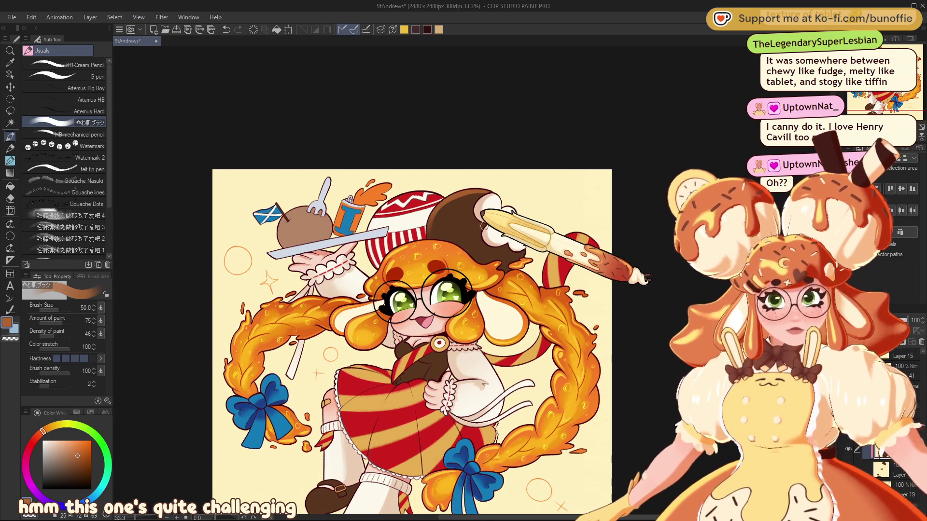
alt+click(464, 209)
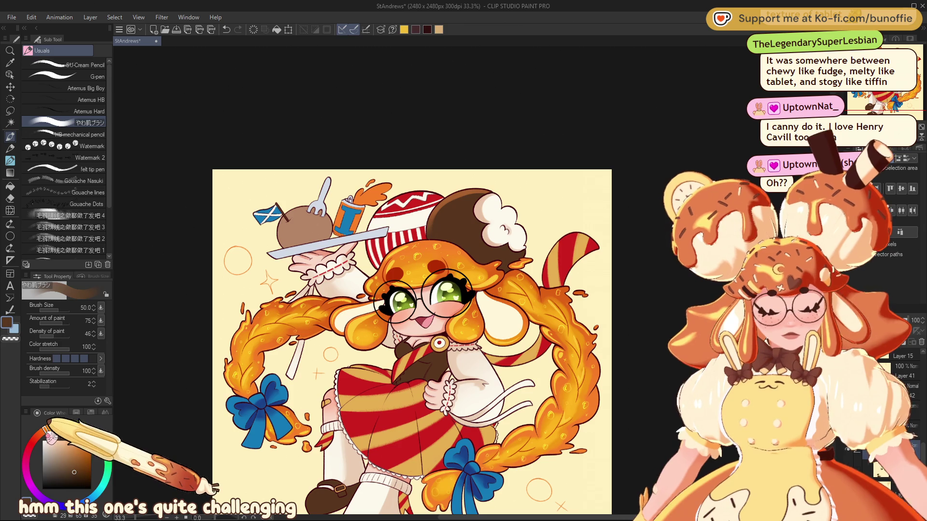
click(74, 466)
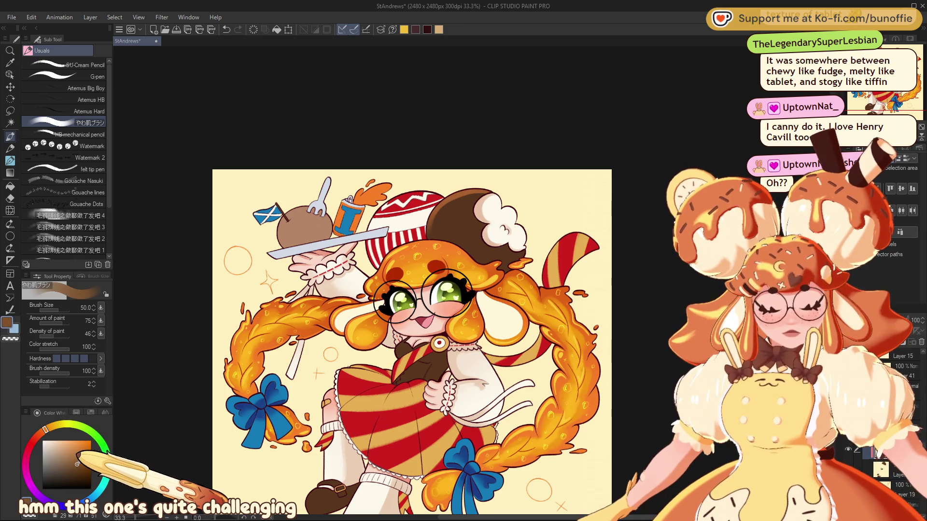
drag(492, 194, 497, 197)
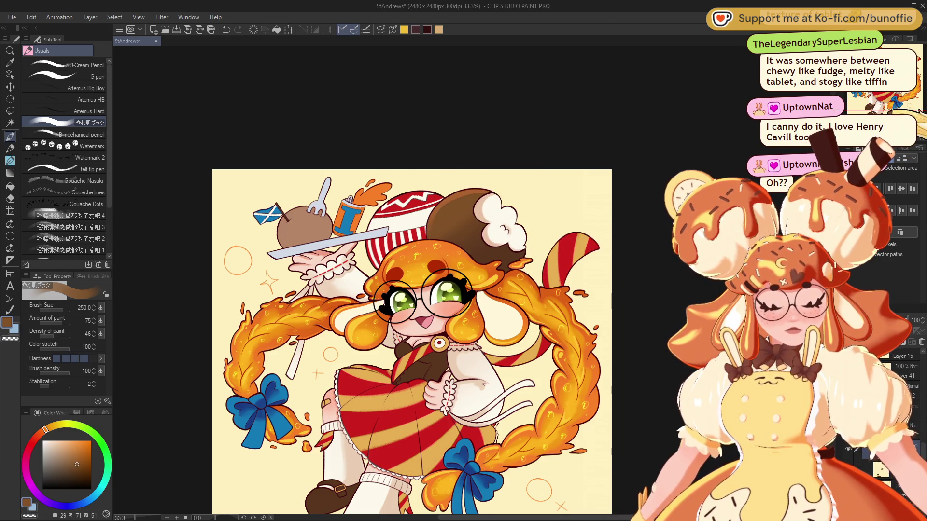
- Shrink the brush from 250 to 70, reframe the whole character, and pick a light cream colour
scroll(472, 282, down, 3)
scroll(472, 283, up, 5)
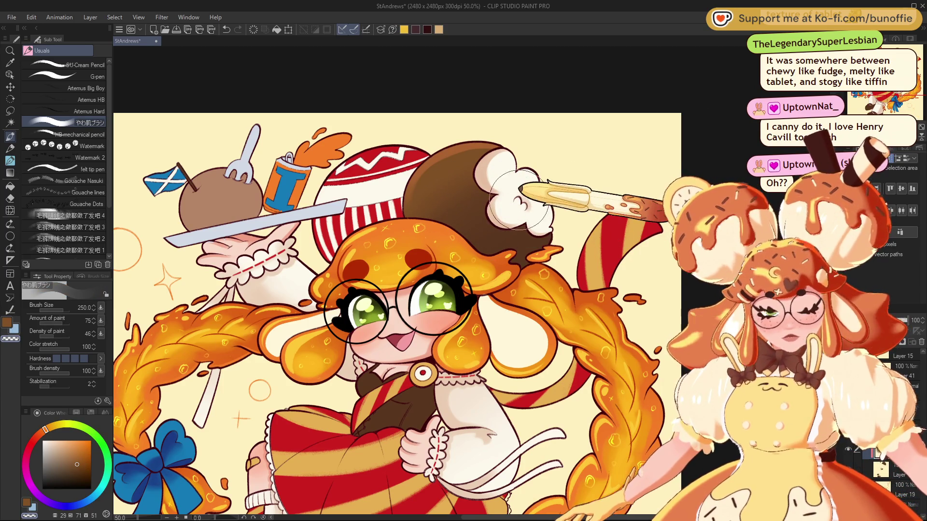
key(bracketleft)
key(bracketleft)
key(bracketleft)
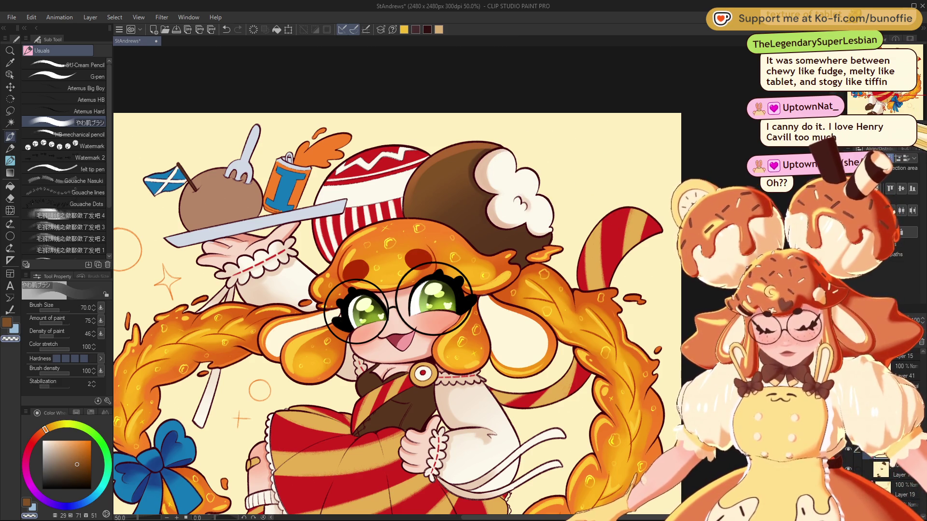
key(ctrl+minus)
key(ctrl+minus)
key(ctrl+plus)
key(ctrl+plus)
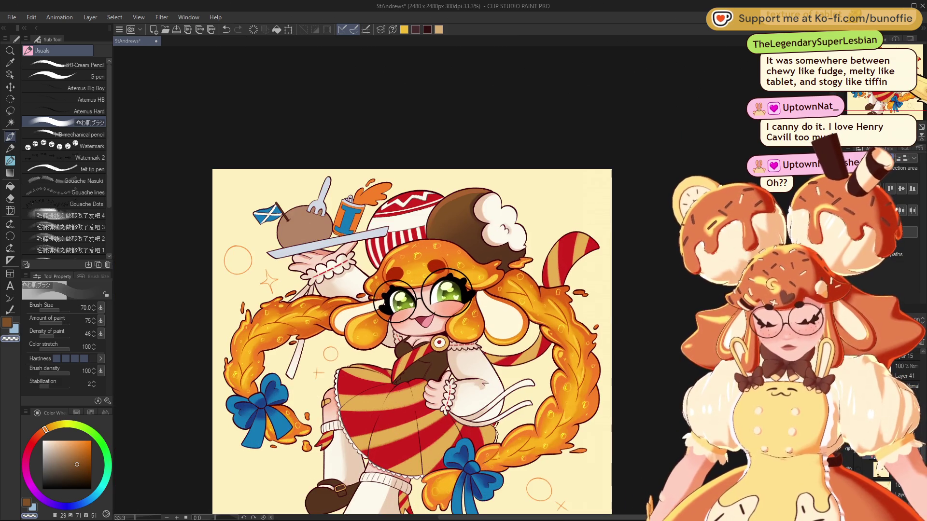
key(ctrl+minus)
drag(894, 95, 893, 95)
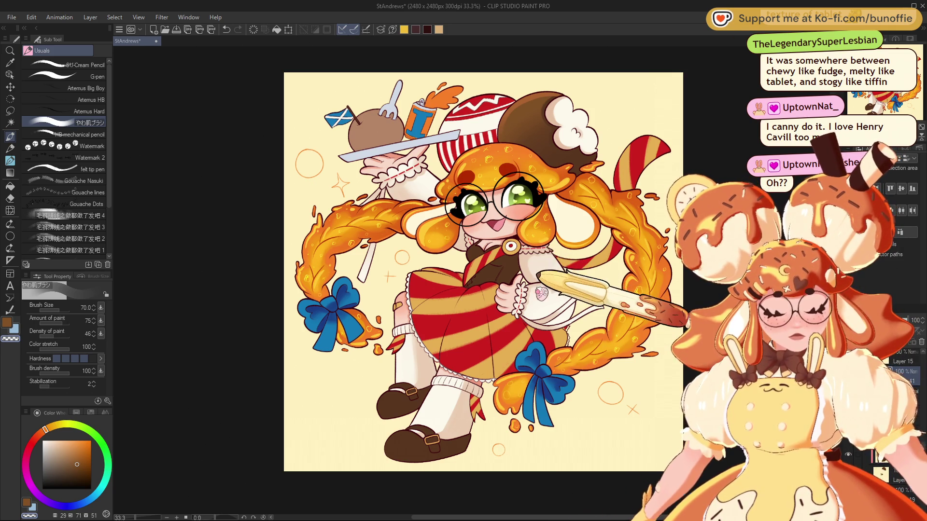
alt+click(428, 368)
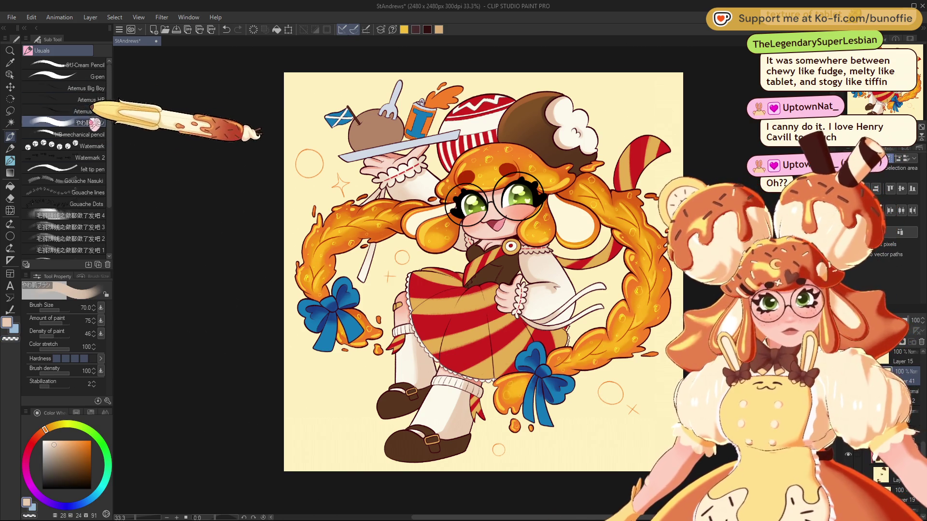
- Pick a bright red, darken it to deep crimson, and settle the brush at size 60
key(bracketright)
key(bracketright)
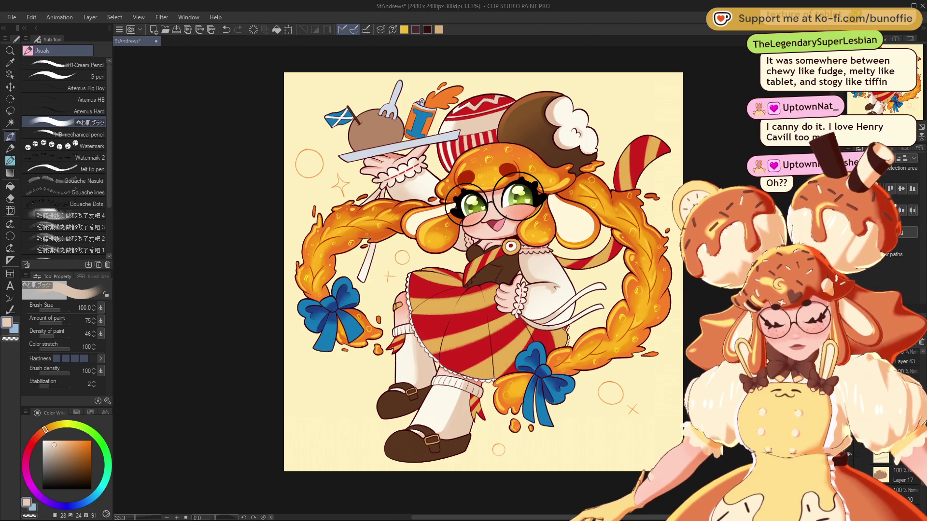
alt+click(485, 113)
drag(49, 442, 86, 457)
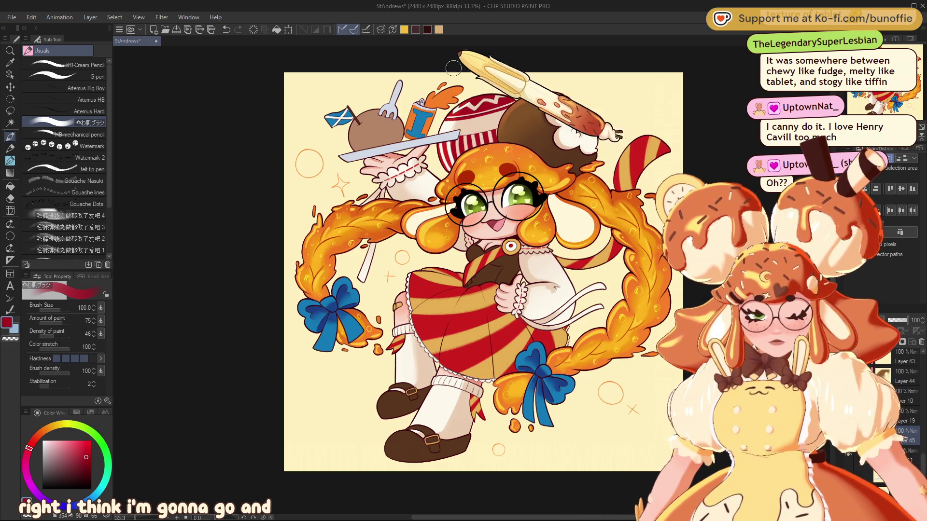
key(bracketleft)
key(bracketleft)
key(bracketleft)
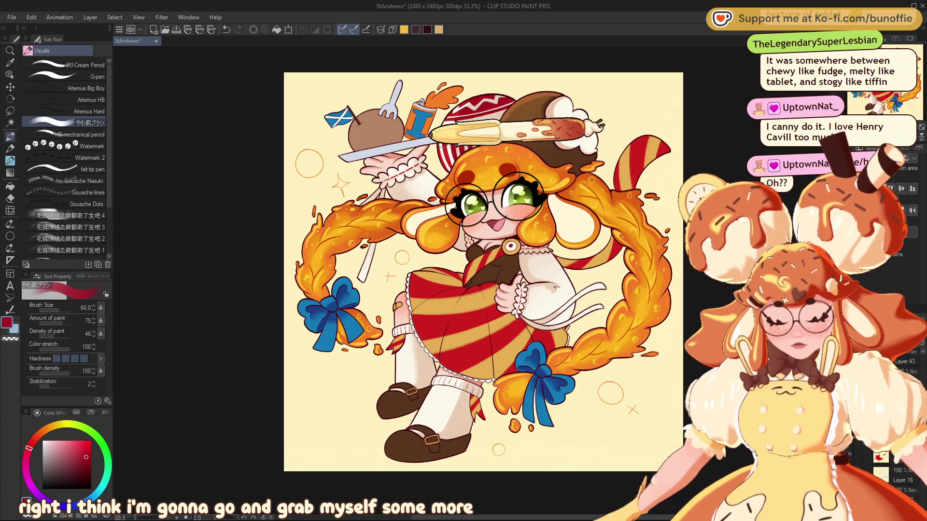